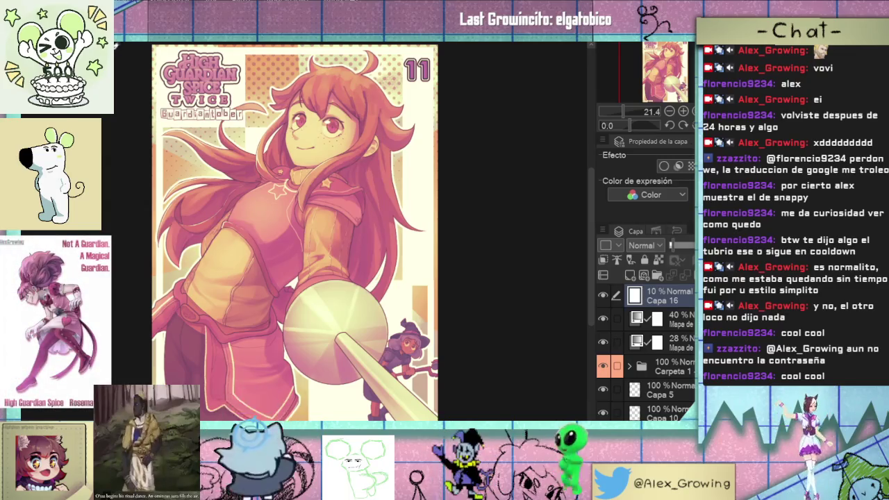
Step: Switch from the finished issue 11 cover to the blue pencil sketch document
{"action": "key", "text": "ctrl+w"}
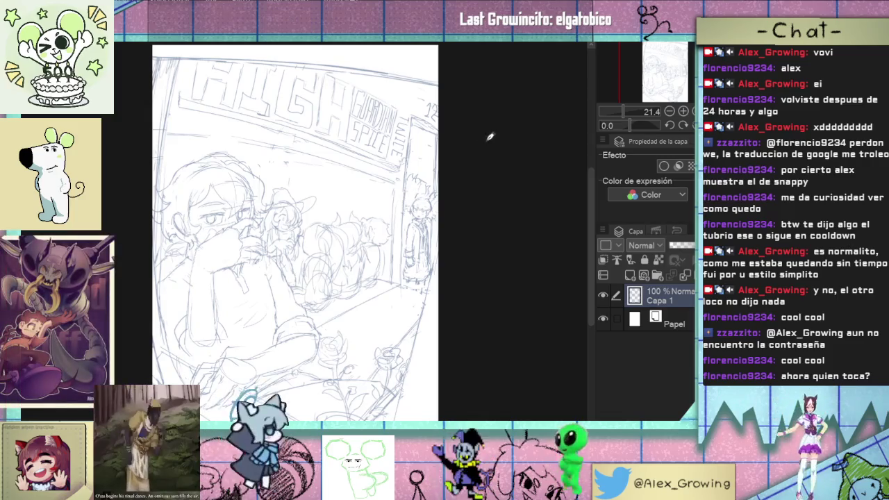
{"action": "scroll", "coordinate": [291, 231], "scroll_direction": "up", "scroll_amount": 1}
{"action": "scroll", "coordinate": [312, 226], "scroll_direction": "up", "scroll_amount": 1}
{"action": "scroll", "coordinate": [340, 219], "scroll_direction": "up", "scroll_amount": 1}
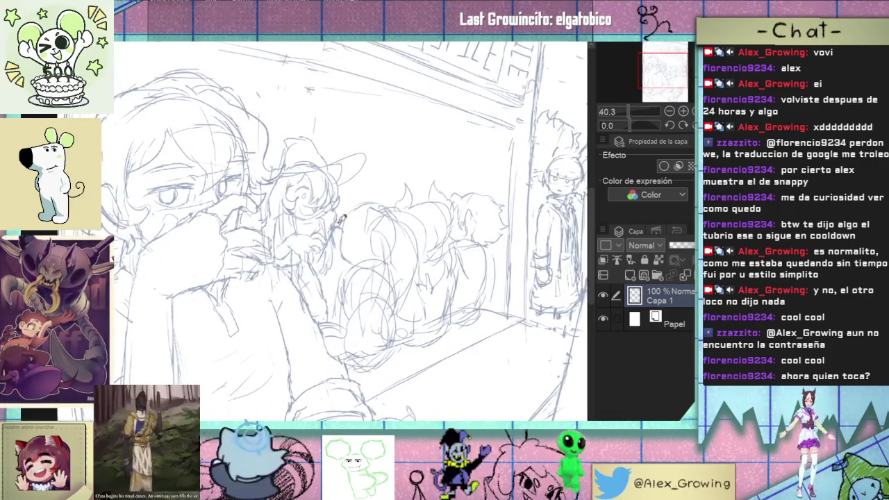
{"action": "mouse_move", "coordinate": [401, 194]}
{"action": "left_mouse_down"}
{"action": "mouse_move", "coordinate": [353, 216]}
{"action": "mouse_move", "coordinate": [386, 220]}
{"action": "left_mouse_up"}
{"action": "scroll", "coordinate": [354, 216], "scroll_direction": "up", "scroll_amount": 1}
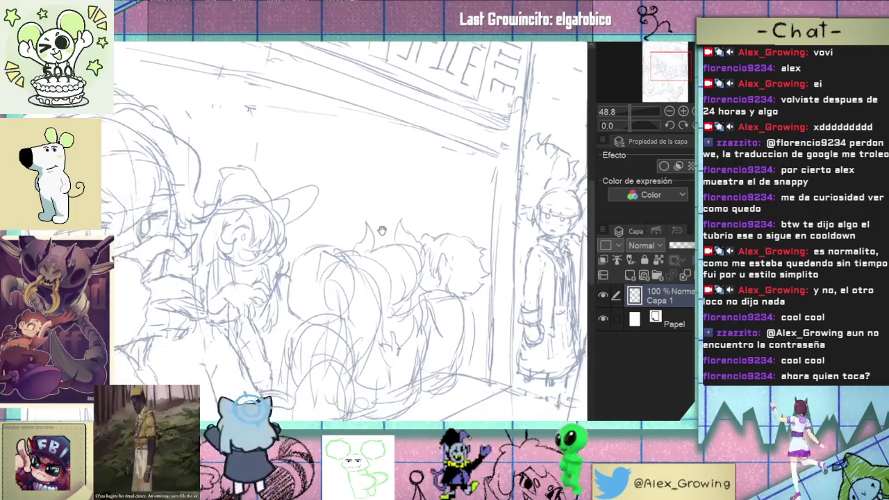
{"action": "scroll", "coordinate": [386, 221], "scroll_direction": "down", "scroll_amount": 1}
{"action": "mouse_move", "coordinate": [386, 221]}
{"action": "left_mouse_down"}
{"action": "mouse_move", "coordinate": [350, 184]}
{"action": "mouse_move", "coordinate": [329, 205]}
{"action": "left_mouse_up"}
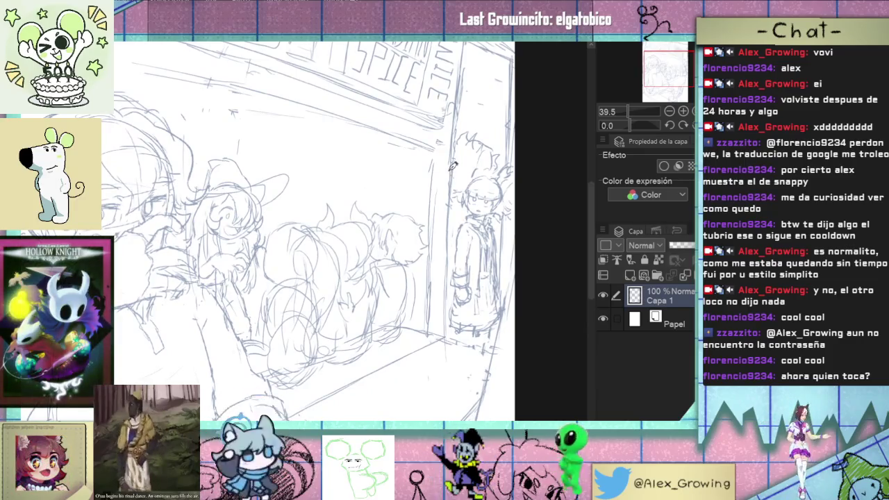
{"action": "scroll", "coordinate": [437, 168], "scroll_direction": "down", "scroll_amount": 1}
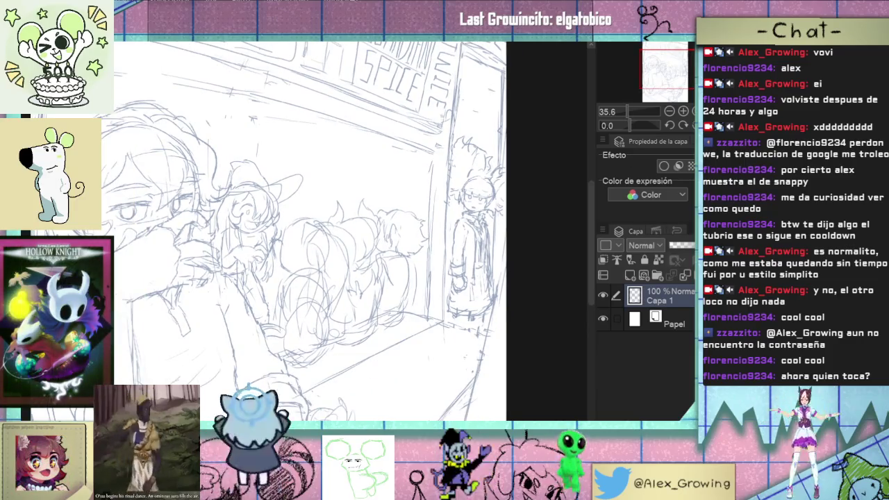
{"action": "scroll", "coordinate": [252, 120], "scroll_direction": "down", "scroll_amount": 5}
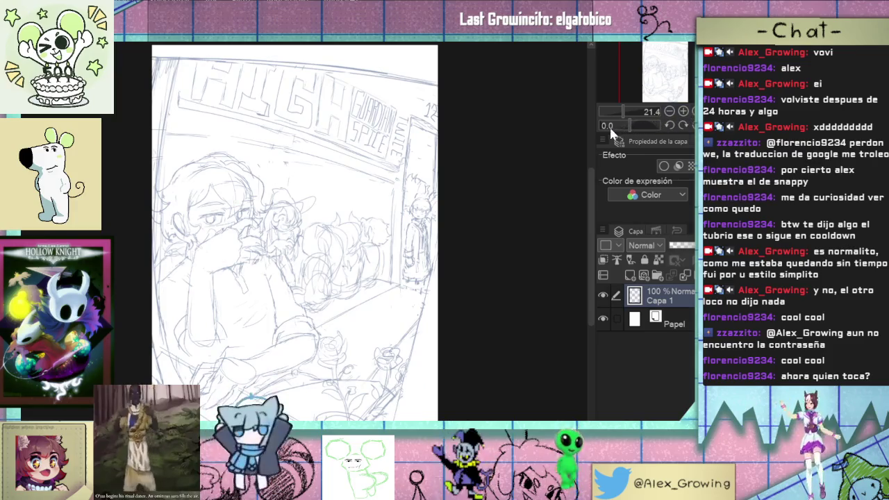
{"action": "scroll", "coordinate": [337, 201], "scroll_direction": "up", "scroll_amount": 3}
{"action": "scroll", "coordinate": [337, 201], "scroll_direction": "up", "scroll_amount": 1}
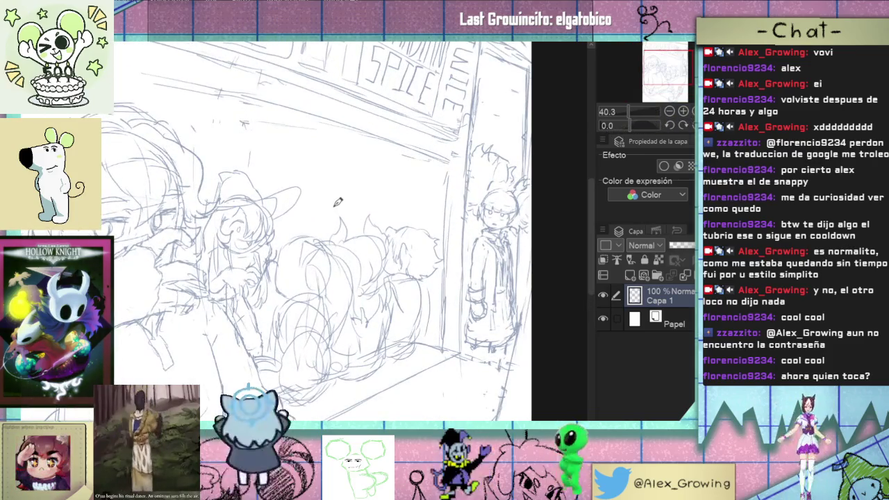
{"action": "scroll", "coordinate": [337, 201], "scroll_direction": "down", "scroll_amount": 2}
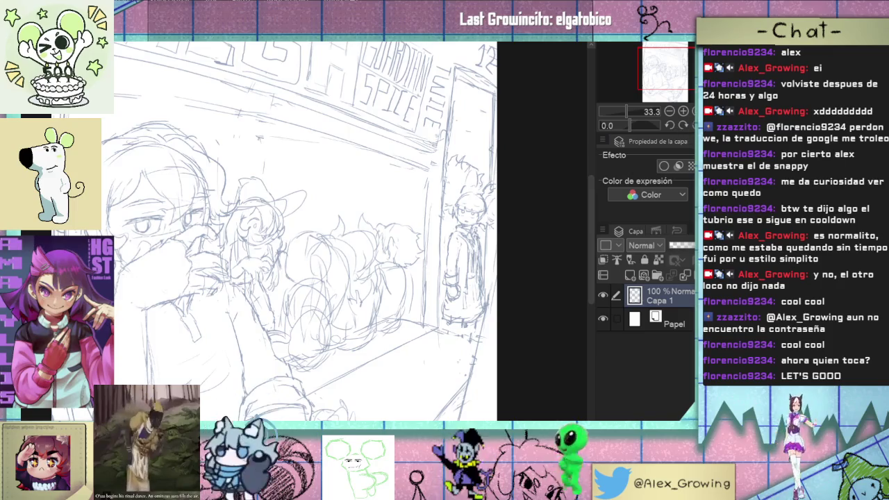
{"action": "scroll", "coordinate": [316, 198], "scroll_direction": "down", "scroll_amount": 2}
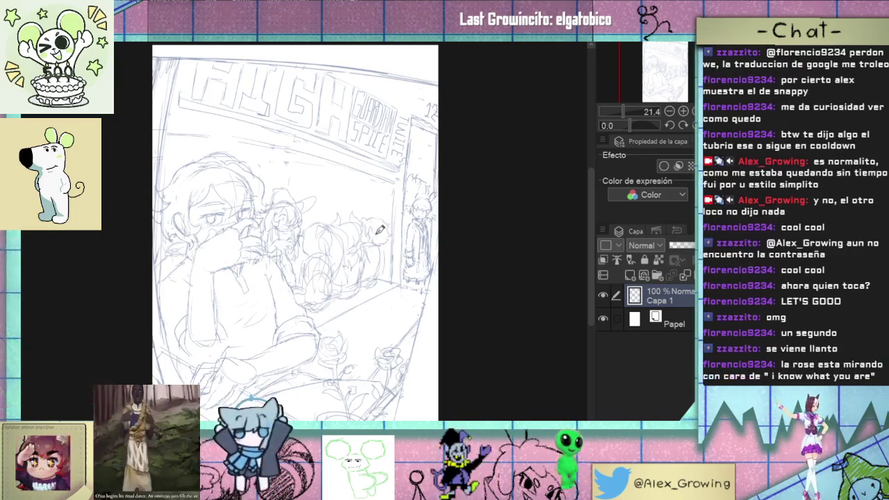
Step: Zoom in and angle the view on the doorway figure, then sketch and undo a forehead line
{"action": "scroll", "coordinate": [399, 248], "scroll_direction": "up", "scroll_amount": 2}
{"action": "scroll", "coordinate": [407, 222], "scroll_direction": "up", "scroll_amount": 2}
{"action": "scroll", "coordinate": [417, 194], "scroll_direction": "up", "scroll_amount": 1}
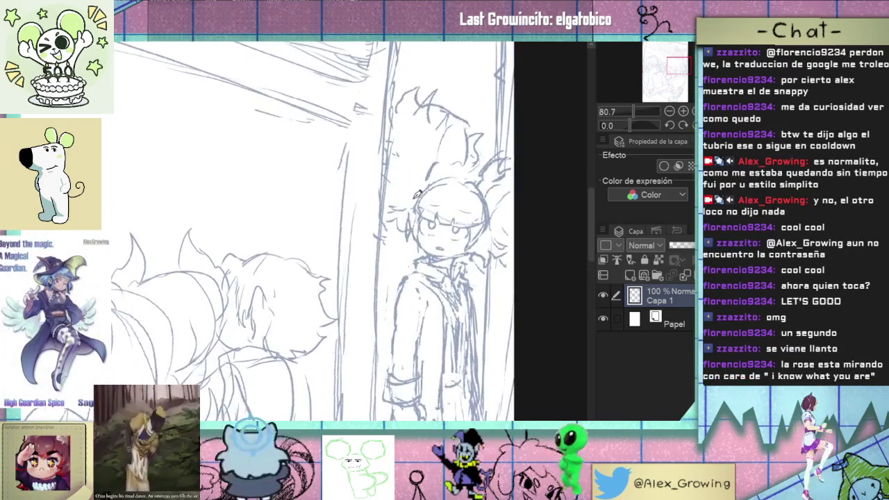
{"action": "scroll", "coordinate": [490, 174], "scroll_direction": "up", "scroll_amount": 1}
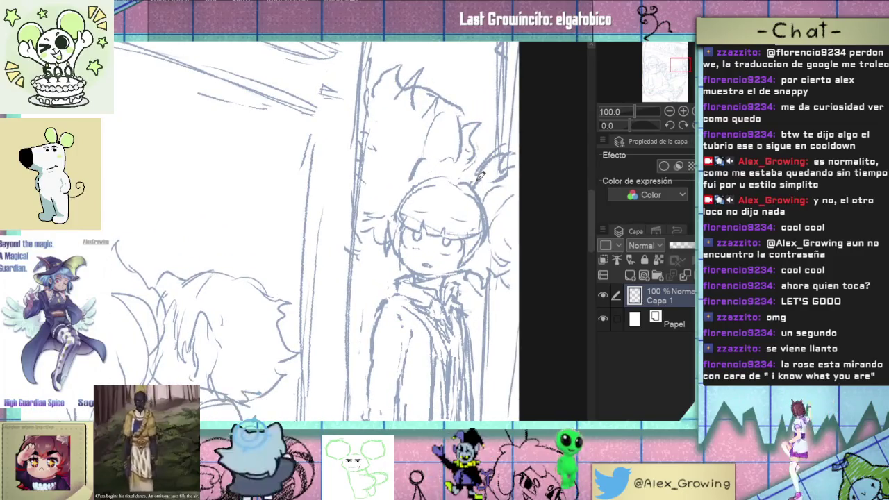
{"action": "left_click_drag", "start_coordinate": [479, 177], "coordinate": [502, 156]}
{"action": "scroll", "coordinate": [389, 163], "scroll_direction": "up", "scroll_amount": 3}
{"action": "left_click_drag", "start_coordinate": [352, 172], "coordinate": [411, 147]}
{"action": "key", "text": "ctrl+z"}
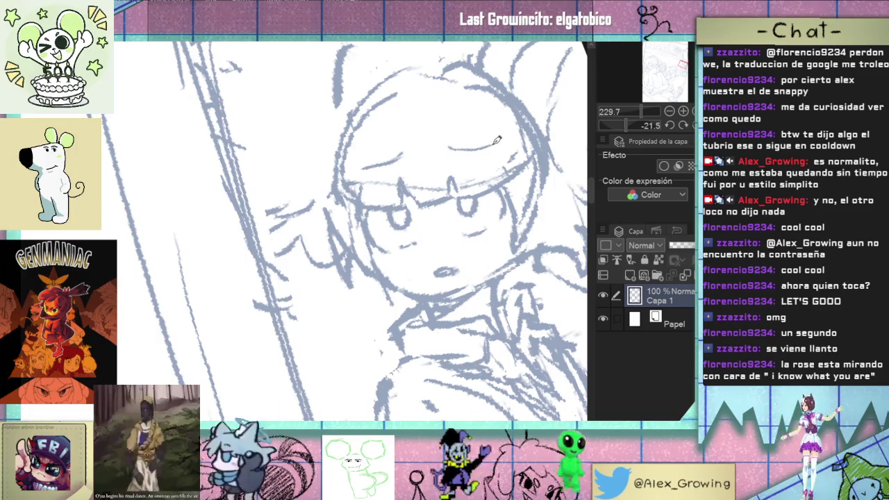
Step: Zoom back out and reset the canvas rotation to upright
{"action": "scroll", "coordinate": [489, 173], "scroll_direction": "down", "scroll_amount": 3}
{"action": "scroll", "coordinate": [500, 238], "scroll_direction": "down", "scroll_amount": 2}
{"action": "scroll", "coordinate": [500, 239], "scroll_direction": "down", "scroll_amount": 2}
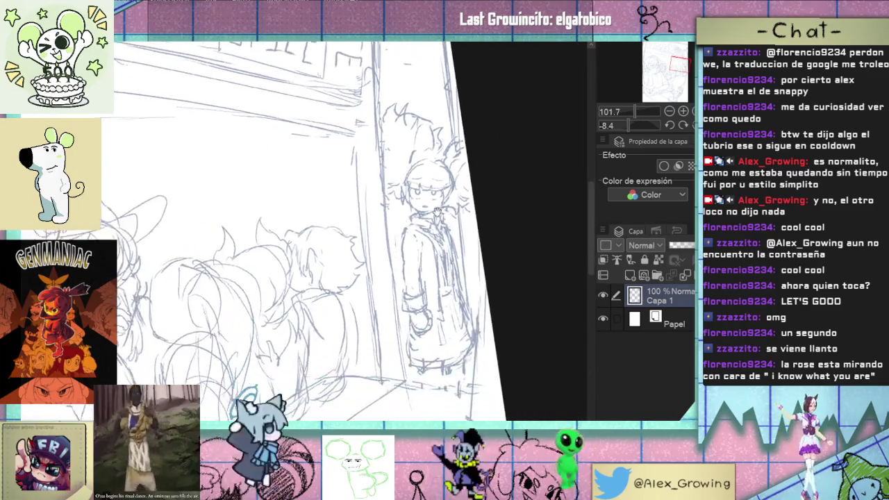
{"action": "scroll", "coordinate": [441, 248], "scroll_direction": "down", "scroll_amount": 2}
{"action": "scroll", "coordinate": [443, 249], "scroll_direction": "up", "scroll_amount": 3}
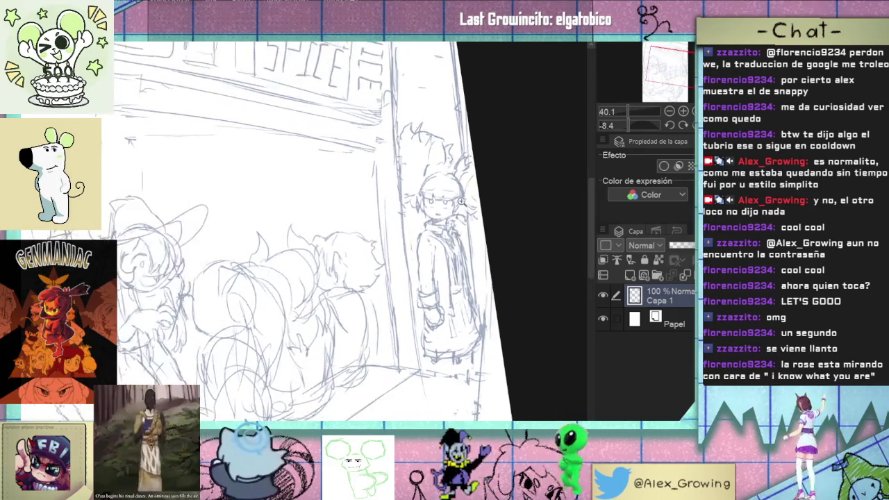
{"action": "scroll", "coordinate": [469, 223], "scroll_direction": "down", "scroll_amount": 3}
{"action": "scroll", "coordinate": [468, 223], "scroll_direction": "down", "scroll_amount": 1}
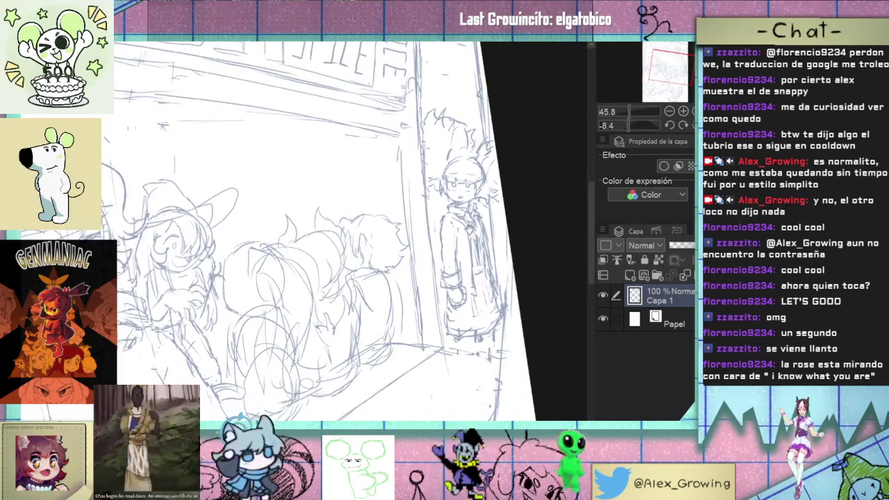
{"action": "key", "text": "r"}
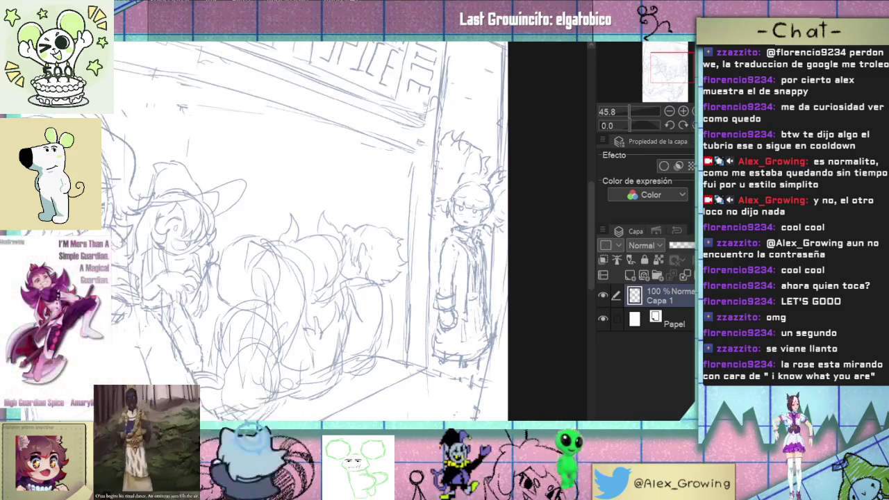
{"action": "scroll", "coordinate": [309, 229], "scroll_direction": "down", "scroll_amount": 3}
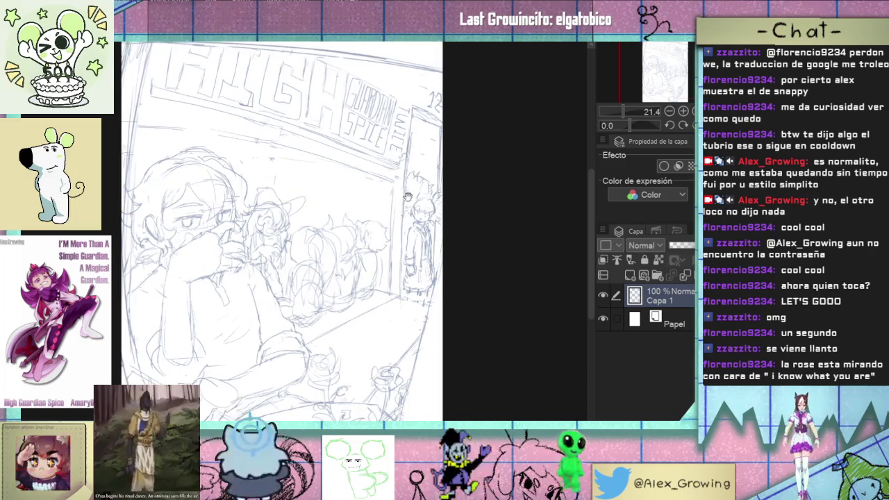
{"action": "scroll", "coordinate": [412, 248], "scroll_direction": "up", "scroll_amount": 1}
{"action": "scroll", "coordinate": [411, 224], "scroll_direction": "up", "scroll_amount": 2}
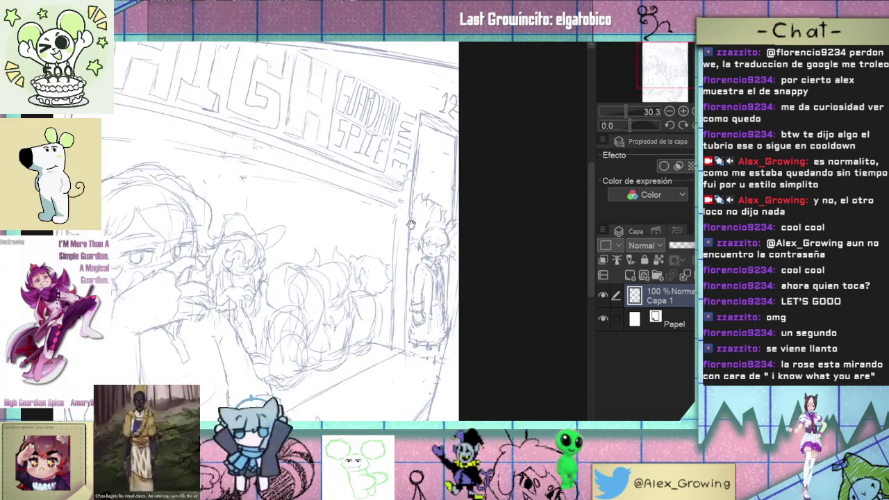
{"action": "scroll", "coordinate": [421, 222], "scroll_direction": "up", "scroll_amount": 3}
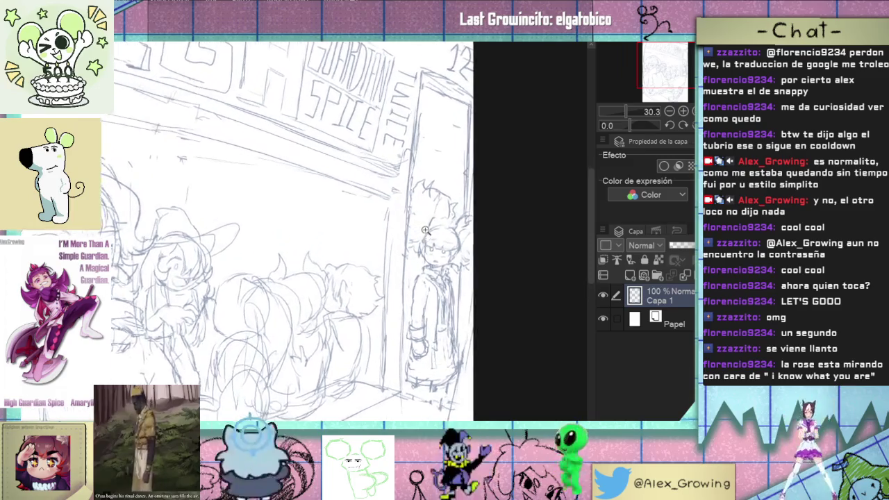
{"action": "scroll", "coordinate": [446, 266], "scroll_direction": "up", "scroll_amount": 1}
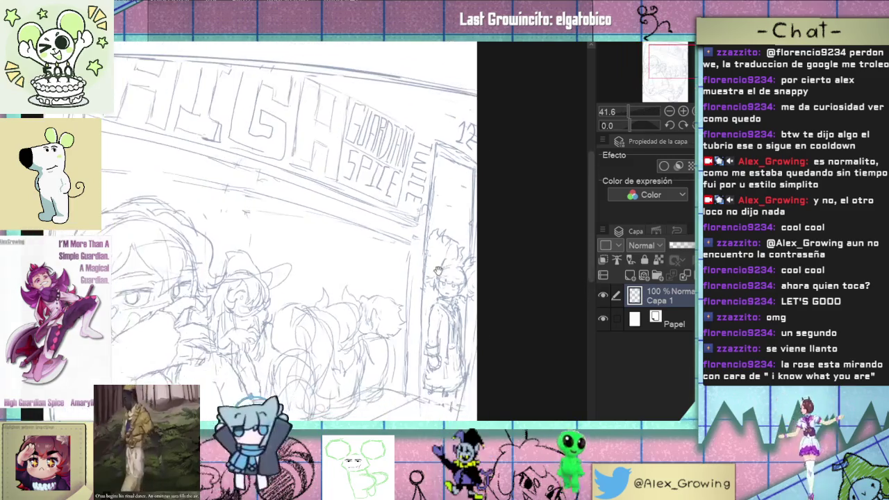
{"action": "left_click_drag", "start_coordinate": [446, 306], "coordinate": [459, 227]}
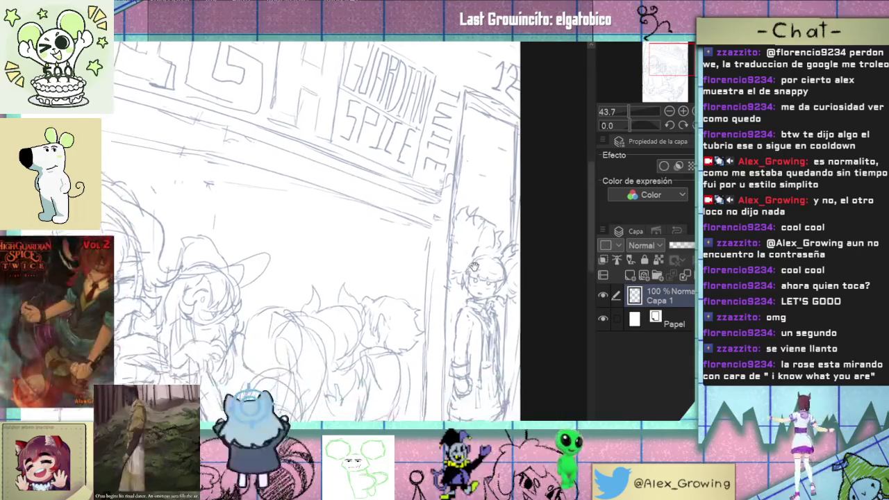
{"action": "scroll", "coordinate": [459, 227], "scroll_direction": "up", "scroll_amount": 1}
{"action": "scroll", "coordinate": [472, 250], "scroll_direction": "up", "scroll_amount": 1}
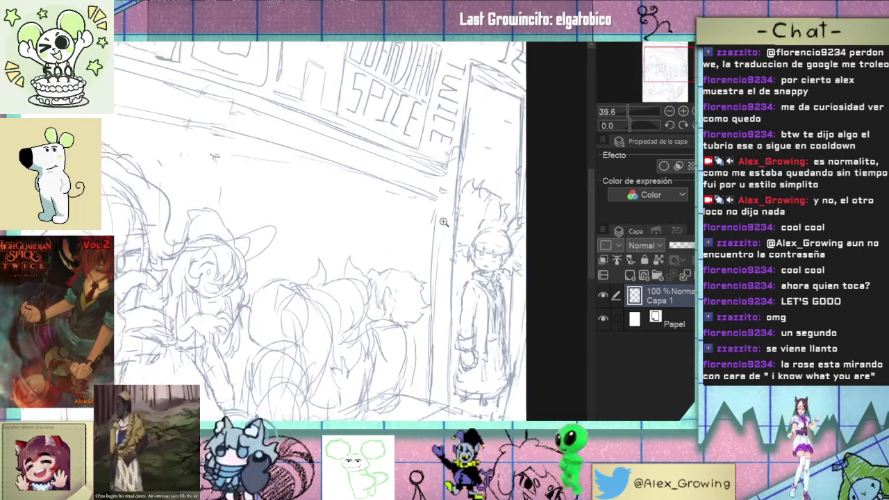
{"action": "scroll", "coordinate": [483, 274], "scroll_direction": "up", "scroll_amount": 1}
{"action": "scroll", "coordinate": [494, 297], "scroll_direction": "up", "scroll_amount": 1}
{"action": "scroll", "coordinate": [495, 287], "scroll_direction": "up", "scroll_amount": 1}
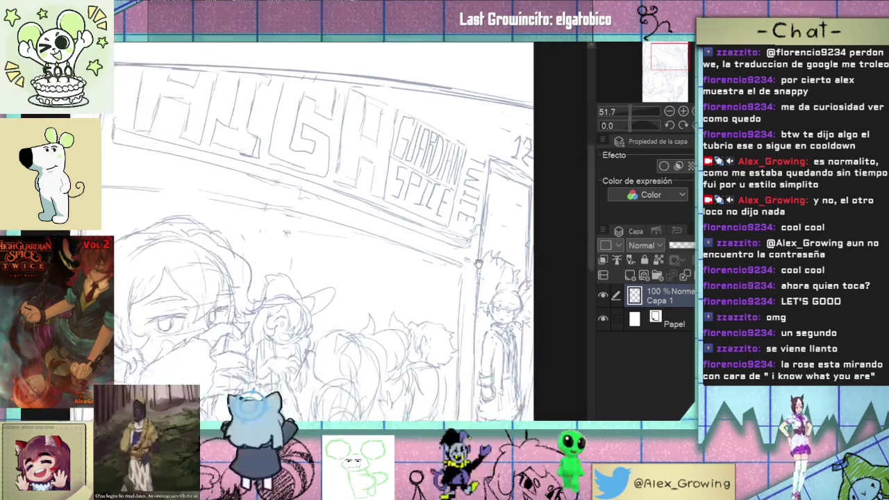
{"action": "left_click_drag", "start_coordinate": [535, 350], "coordinate": [513, 285]}
{"action": "scroll", "coordinate": [513, 285], "scroll_direction": "up", "scroll_amount": 1}
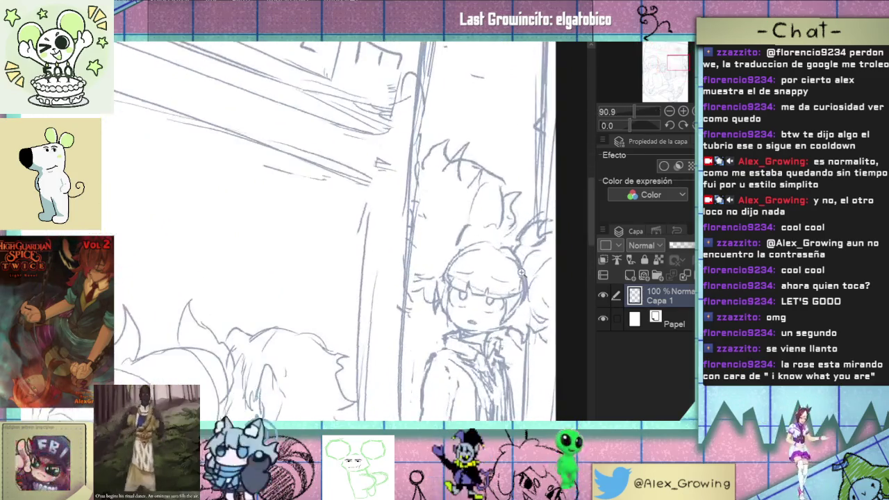
{"action": "scroll", "coordinate": [507, 281], "scroll_direction": "down", "scroll_amount": 2}
{"action": "scroll", "coordinate": [496, 277], "scroll_direction": "down", "scroll_amount": 2}
{"action": "scroll", "coordinate": [486, 274], "scroll_direction": "down", "scroll_amount": 1}
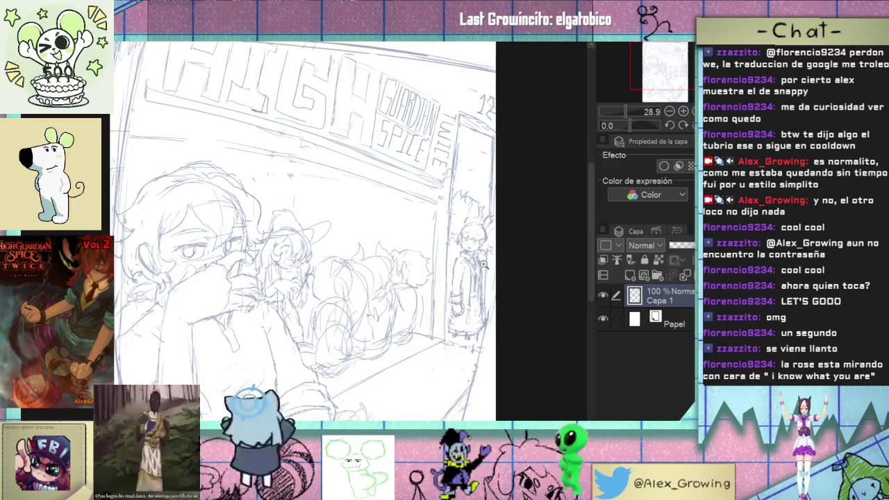
{"action": "scroll", "coordinate": [488, 271], "scroll_direction": "up", "scroll_amount": 1}
{"action": "scroll", "coordinate": [489, 267], "scroll_direction": "up", "scroll_amount": 1}
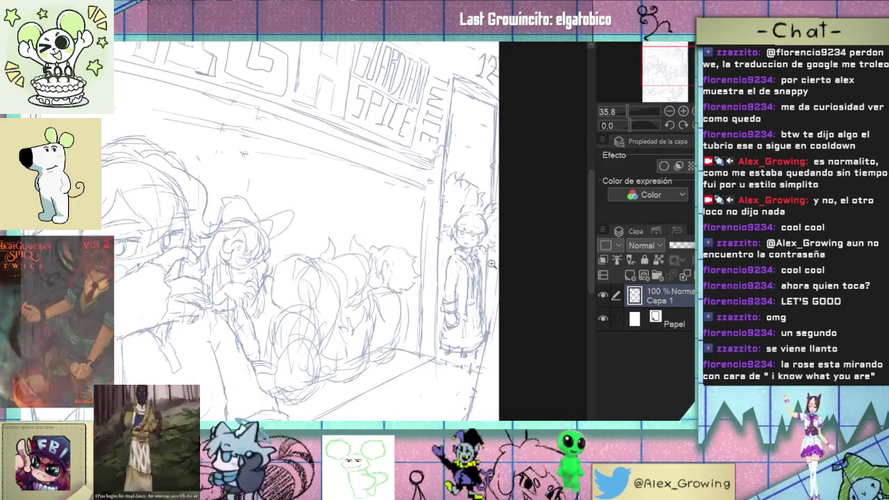
{"action": "scroll", "coordinate": [488, 267], "scroll_direction": "up", "scroll_amount": 1}
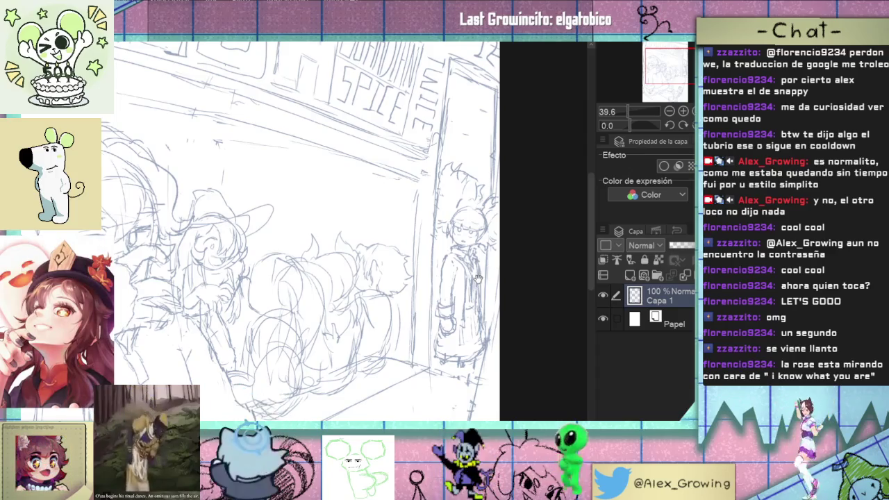
{"action": "scroll", "coordinate": [478, 277], "scroll_direction": "up", "scroll_amount": 3}
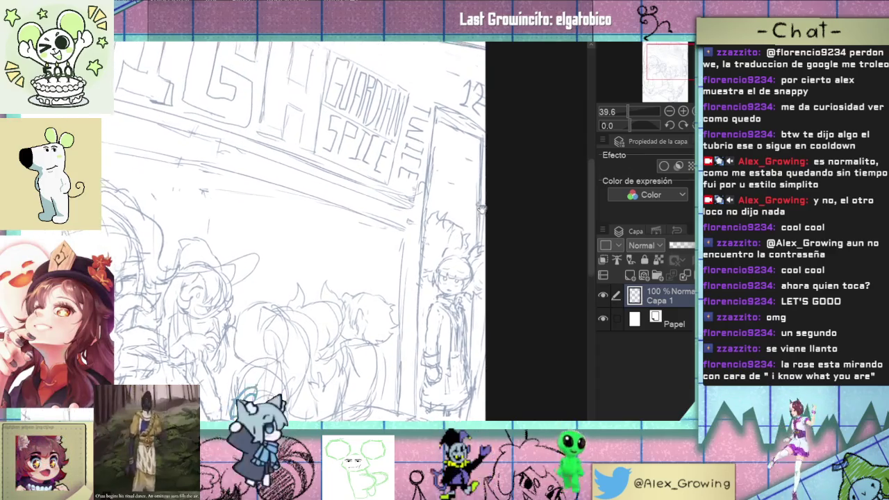
{"action": "left_click_drag", "start_coordinate": [487, 215], "coordinate": [496, 233]}
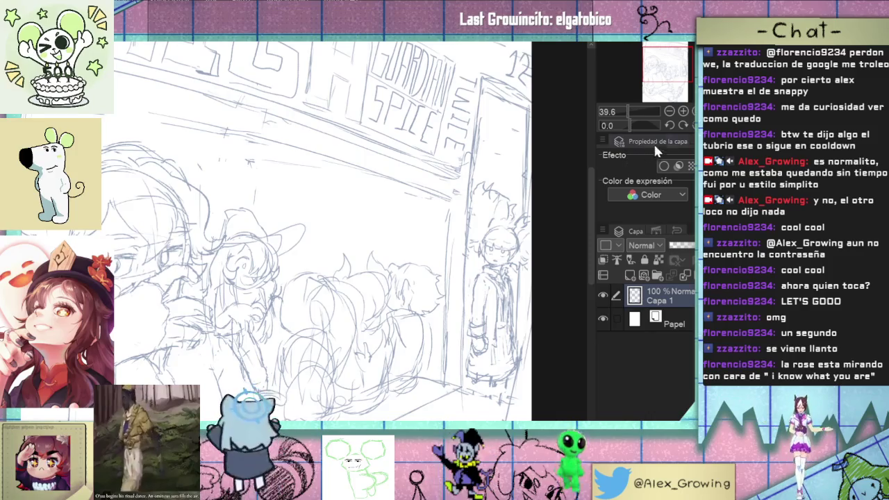
{"action": "key", "text": "ctrl+minus"}
{"action": "key", "text": "ctrl+minus"}
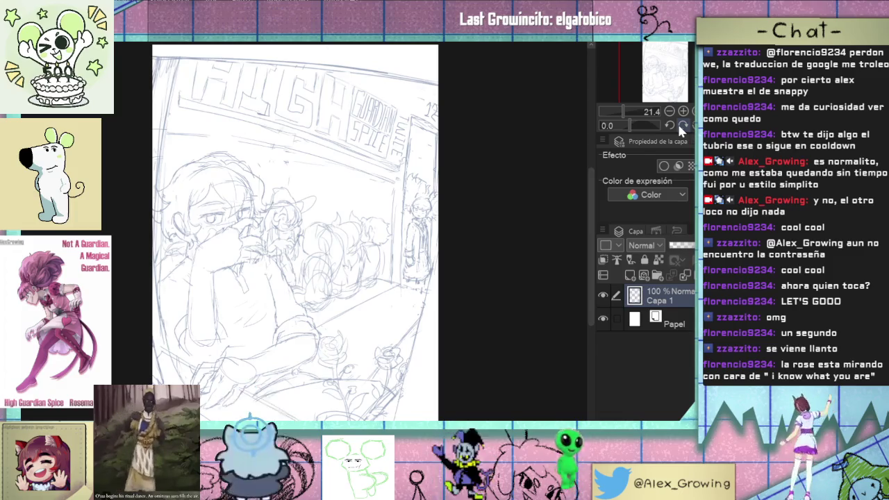
Step: Fit the whole blue sketch in view with Ctrl+0, then switch to the Spanish Word document
{"action": "scroll", "coordinate": [440, 211], "scroll_direction": "up", "scroll_amount": 3}
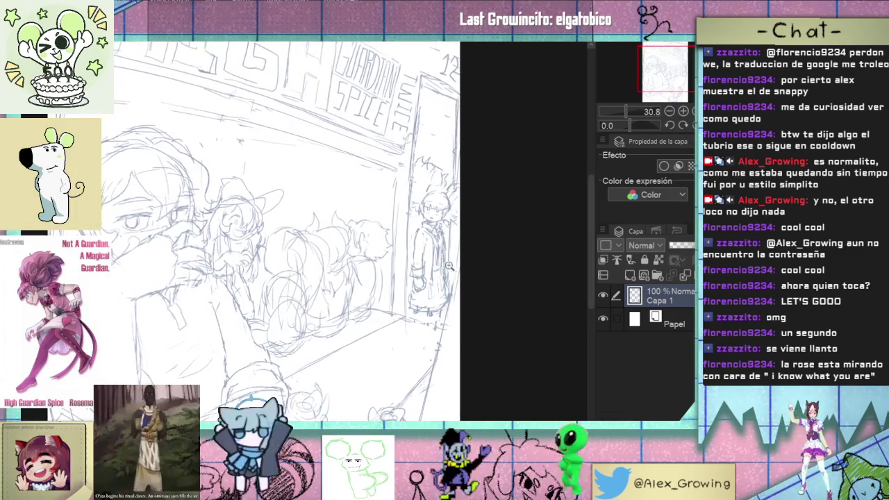
{"action": "scroll", "coordinate": [437, 269], "scroll_direction": "up", "scroll_amount": 2}
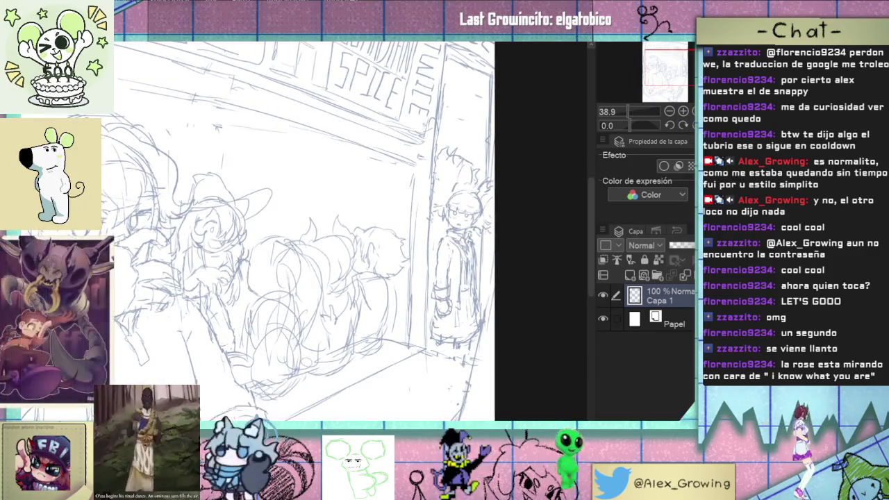
{"action": "key", "text": "ctrl+0"}
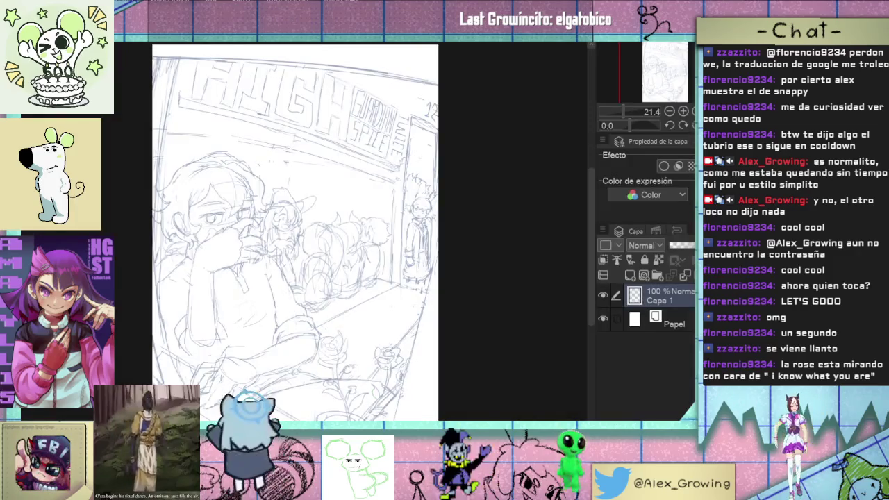
{"action": "key", "text": "alt+Tab"}
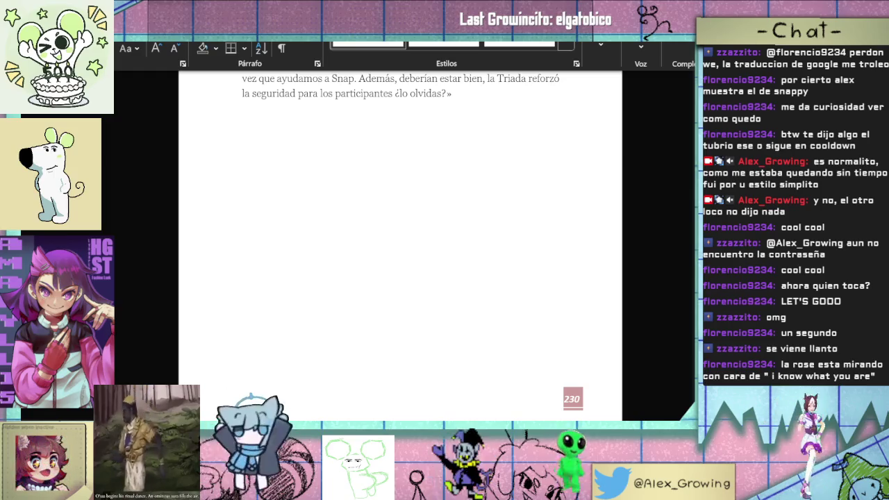
Step: Switch from the Spanish Word document back to the full cover sketch in Clip Studio
{"action": "key", "text": "alt+Tab"}
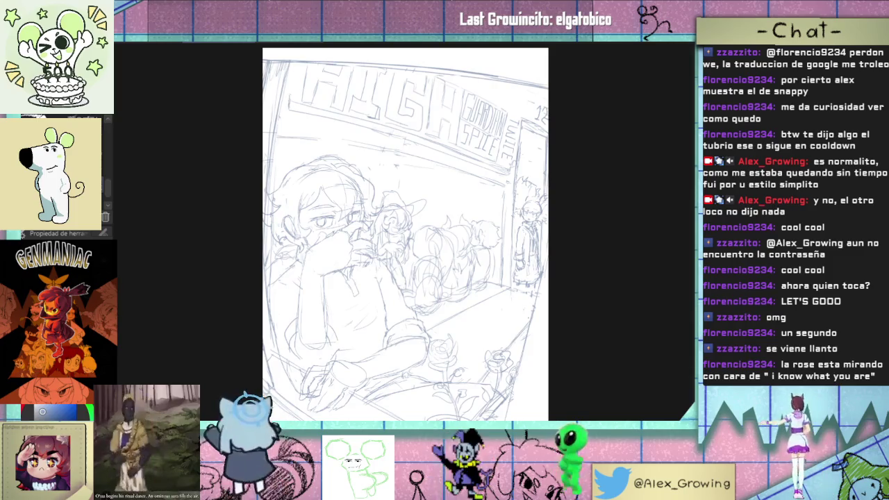
Step: Zoom in on the girl's face and undo the two stray dark vertical strokes
{"action": "left_click", "coordinate": [350, 279]}
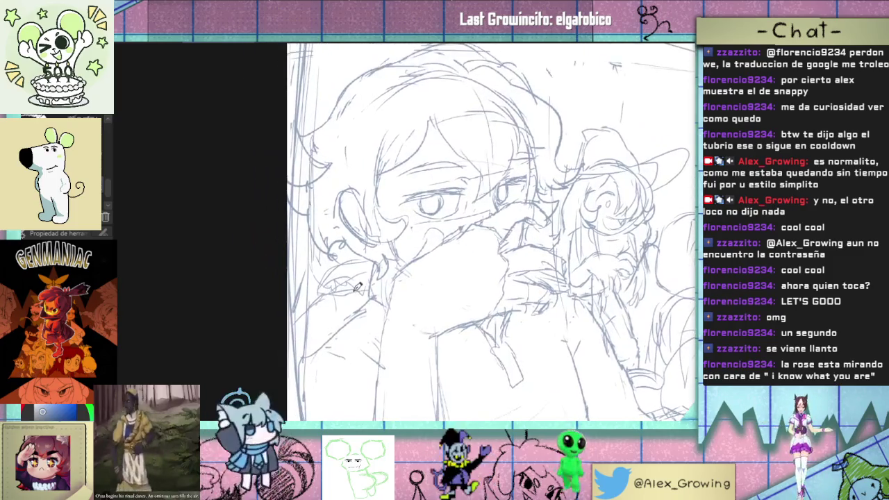
{"action": "scroll", "coordinate": [269, 284], "scroll_direction": "up", "scroll_amount": 2}
{"action": "scroll", "coordinate": [298, 305], "scroll_direction": "up", "scroll_amount": 2}
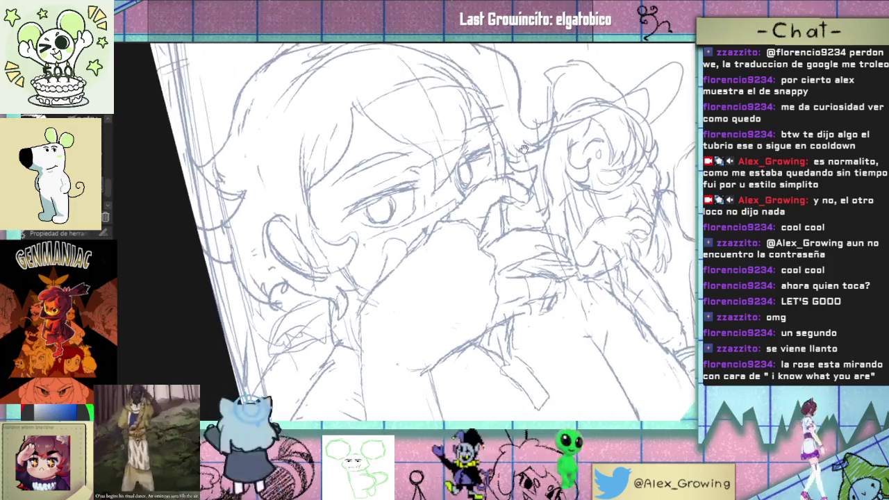
{"action": "scroll", "coordinate": [347, 341], "scroll_direction": "up", "scroll_amount": 2}
{"action": "scroll", "coordinate": [379, 363], "scroll_direction": "up", "scroll_amount": 2}
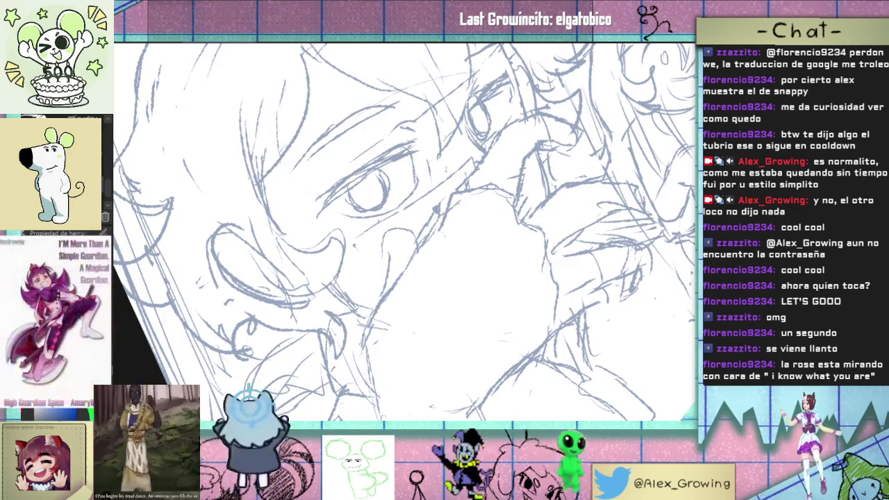
{"action": "key", "text": "ctrl+z"}
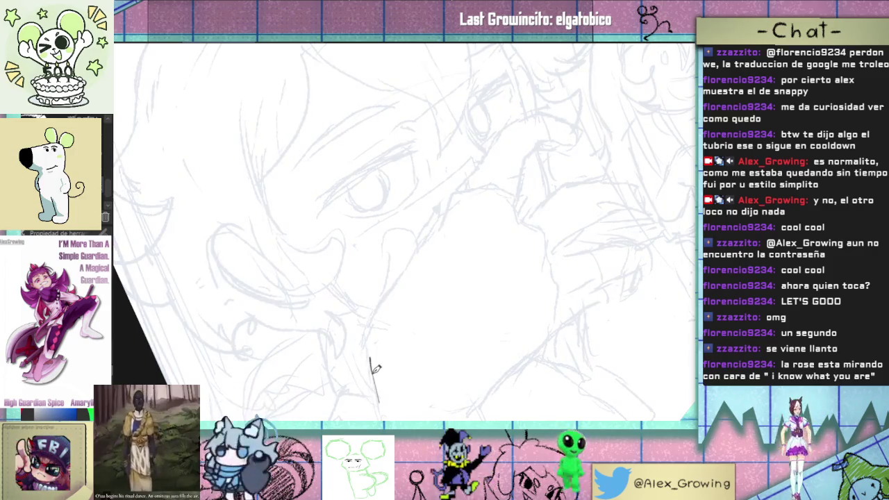
{"action": "key", "text": "ctrl+z"}
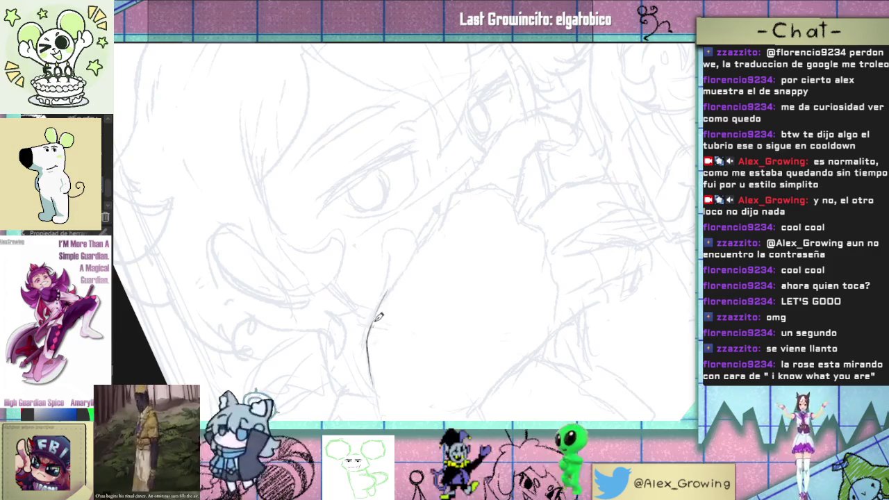
Step: Ink the first lines of the hand outline, trimming an overshooting stroke tail with undo
{"action": "mouse_move", "coordinate": [410, 257]}
{"action": "left_mouse_down"}
{"action": "mouse_move", "coordinate": [378, 316]}
{"action": "mouse_move", "coordinate": [423, 243]}
{"action": "left_mouse_up"}
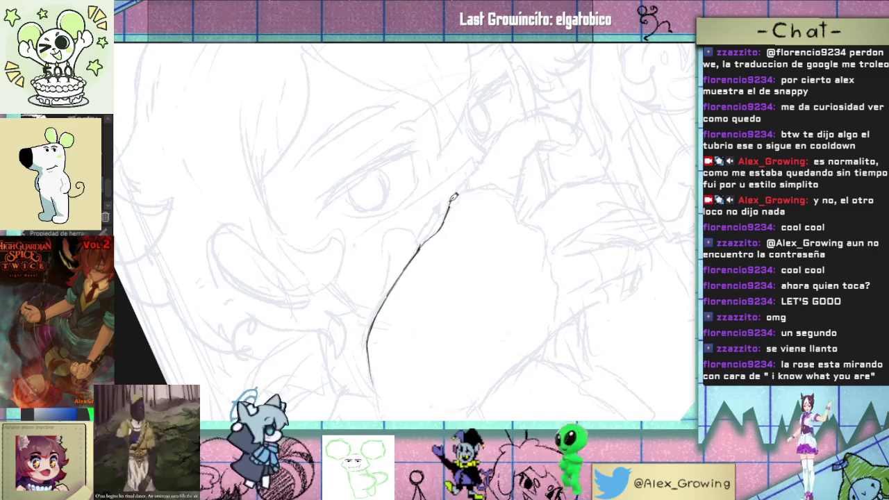
{"action": "left_click_drag", "start_coordinate": [424, 240], "coordinate": [445, 224]}
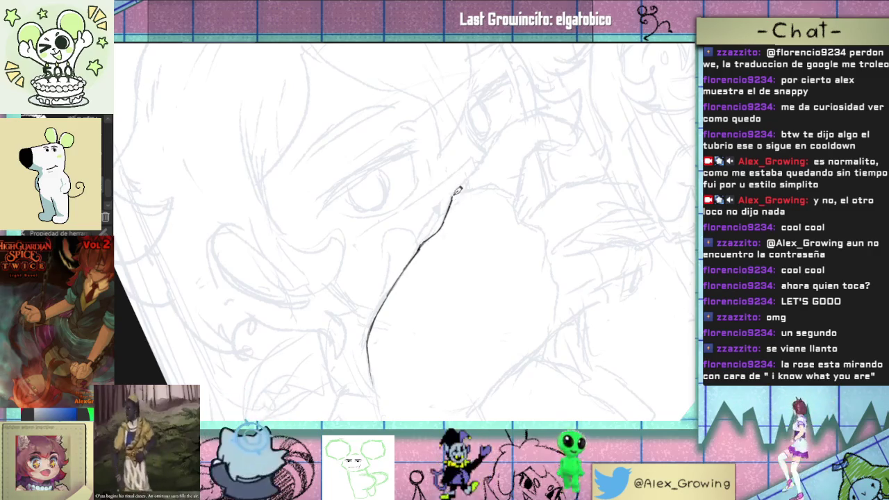
{"action": "mouse_move", "coordinate": [504, 190]}
{"action": "left_mouse_down"}
{"action": "mouse_move", "coordinate": [520, 264]}
{"action": "mouse_move", "coordinate": [471, 155]}
{"action": "mouse_move", "coordinate": [421, 295]}
{"action": "mouse_move", "coordinate": [419, 215]}
{"action": "mouse_move", "coordinate": [376, 283]}
{"action": "mouse_move", "coordinate": [392, 328]}
{"action": "mouse_move", "coordinate": [410, 235]}
{"action": "mouse_move", "coordinate": [456, 304]}
{"action": "mouse_move", "coordinate": [427, 323]}
{"action": "mouse_move", "coordinate": [476, 198]}
{"action": "mouse_move", "coordinate": [490, 248]}
{"action": "mouse_move", "coordinate": [460, 215]}
{"action": "mouse_move", "coordinate": [432, 261]}
{"action": "left_mouse_up"}
{"action": "mouse_move", "coordinate": [450, 213]}
{"action": "left_mouse_down"}
{"action": "mouse_move", "coordinate": [482, 312]}
{"action": "mouse_move", "coordinate": [440, 258]}
{"action": "mouse_move", "coordinate": [434, 232]}
{"action": "left_mouse_up"}
{"action": "left_click_drag", "start_coordinate": [413, 279], "coordinate": [389, 316]}
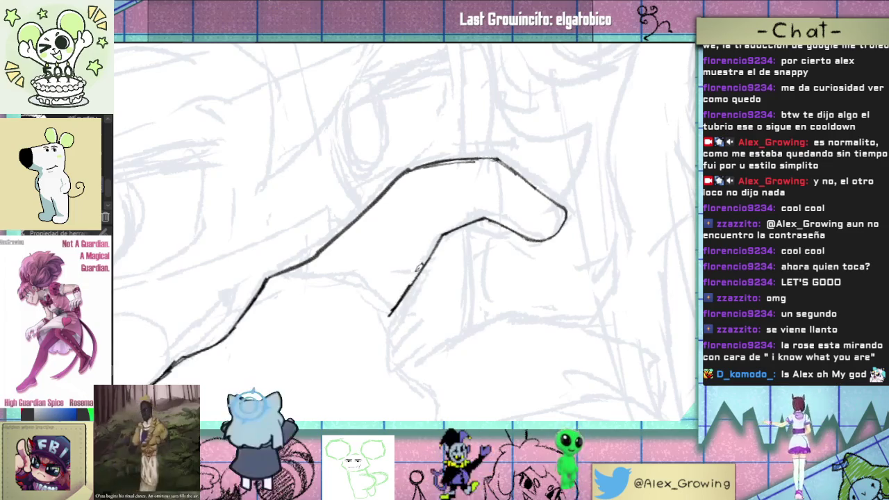
{"action": "mouse_move", "coordinate": [427, 251]}
{"action": "left_mouse_down"}
{"action": "mouse_move", "coordinate": [472, 297]}
{"action": "mouse_move", "coordinate": [445, 264]}
{"action": "left_mouse_up"}
{"action": "mouse_move", "coordinate": [416, 232]}
{"action": "left_mouse_down"}
{"action": "mouse_move", "coordinate": [427, 275]}
{"action": "mouse_move", "coordinate": [451, 304]}
{"action": "left_mouse_up"}
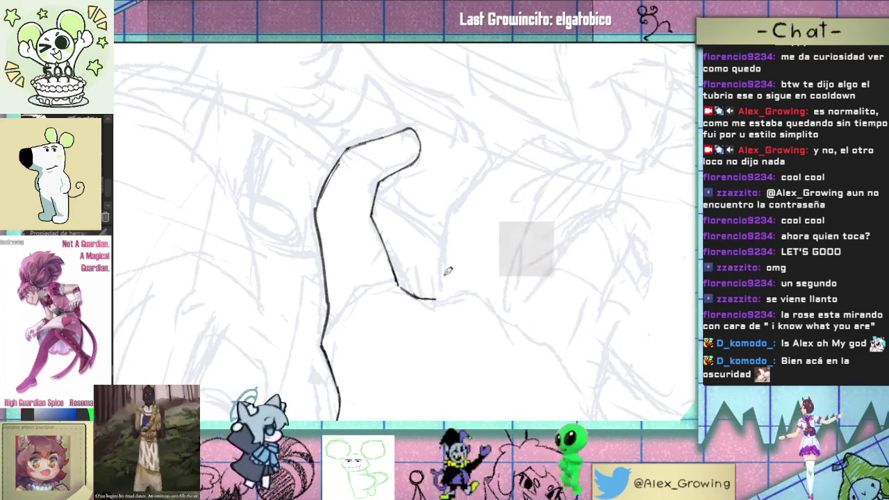
{"action": "left_click_drag", "start_coordinate": [451, 304], "coordinate": [467, 321]}
{"action": "key", "text": "ctrl+z"}
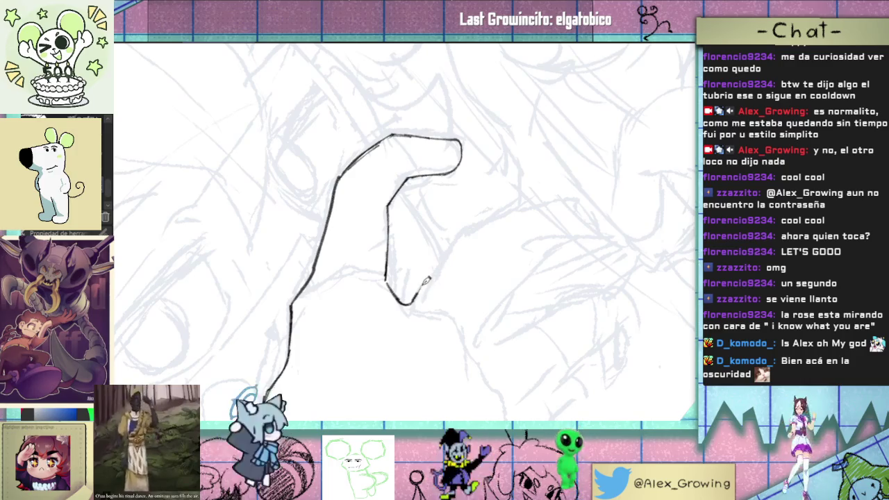
Step: Ink the right side of the finger, undoing an overlong stroke
{"action": "mouse_move", "coordinate": [470, 229]}
{"action": "left_mouse_down"}
{"action": "mouse_move", "coordinate": [456, 254]}
{"action": "mouse_move", "coordinate": [454, 307]}
{"action": "mouse_move", "coordinate": [429, 300]}
{"action": "left_mouse_up"}
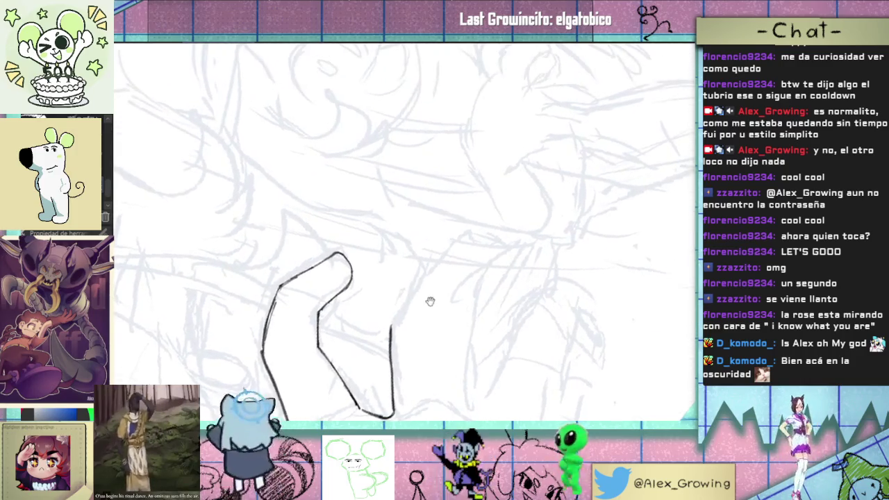
{"action": "left_click_drag", "start_coordinate": [394, 327], "coordinate": [438, 251]}
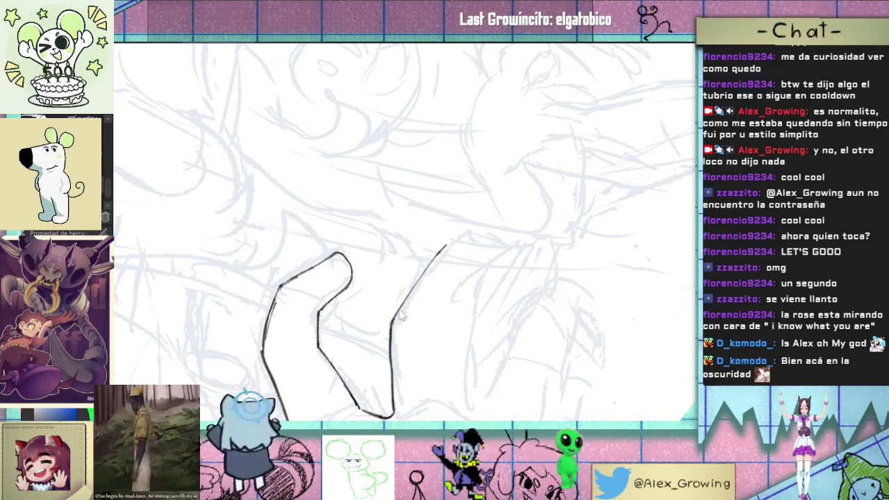
{"action": "mouse_move", "coordinate": [456, 260]}
{"action": "left_mouse_down"}
{"action": "mouse_move", "coordinate": [454, 200]}
{"action": "mouse_move", "coordinate": [461, 319]}
{"action": "left_mouse_up"}
{"action": "mouse_move", "coordinate": [410, 355]}
{"action": "left_mouse_down"}
{"action": "mouse_move", "coordinate": [413, 311]}
{"action": "mouse_move", "coordinate": [425, 379]}
{"action": "mouse_move", "coordinate": [377, 363]}
{"action": "mouse_move", "coordinate": [458, 311]}
{"action": "mouse_move", "coordinate": [426, 333]}
{"action": "mouse_move", "coordinate": [441, 355]}
{"action": "mouse_move", "coordinate": [433, 377]}
{"action": "mouse_move", "coordinate": [482, 293]}
{"action": "mouse_move", "coordinate": [461, 245]}
{"action": "mouse_move", "coordinate": [456, 295]}
{"action": "mouse_move", "coordinate": [436, 299]}
{"action": "left_mouse_up"}
{"action": "key", "text": "ctrl+z"}
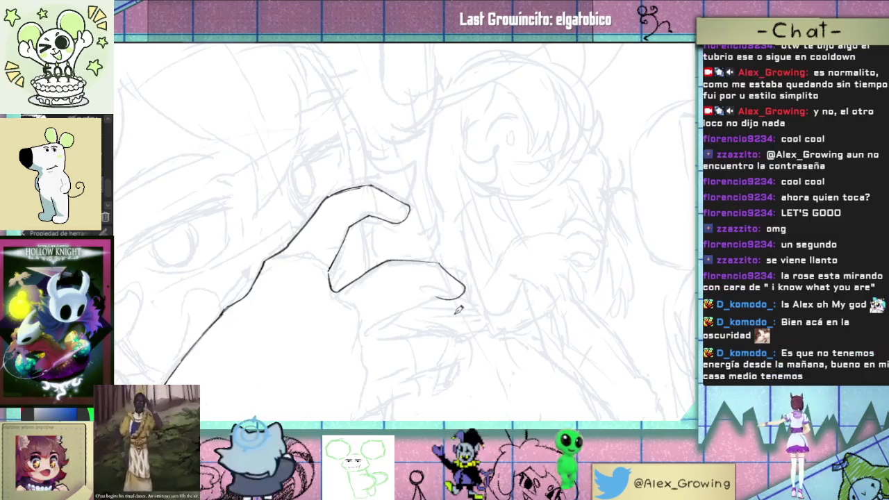
{"action": "mouse_move", "coordinate": [461, 323]}
{"action": "left_mouse_down"}
{"action": "mouse_move", "coordinate": [446, 270]}
{"action": "mouse_move", "coordinate": [456, 332]}
{"action": "left_mouse_up"}
{"action": "mouse_move", "coordinate": [481, 296]}
{"action": "left_mouse_down"}
{"action": "mouse_move", "coordinate": [426, 308]}
{"action": "mouse_move", "coordinate": [428, 256]}
{"action": "left_mouse_up"}
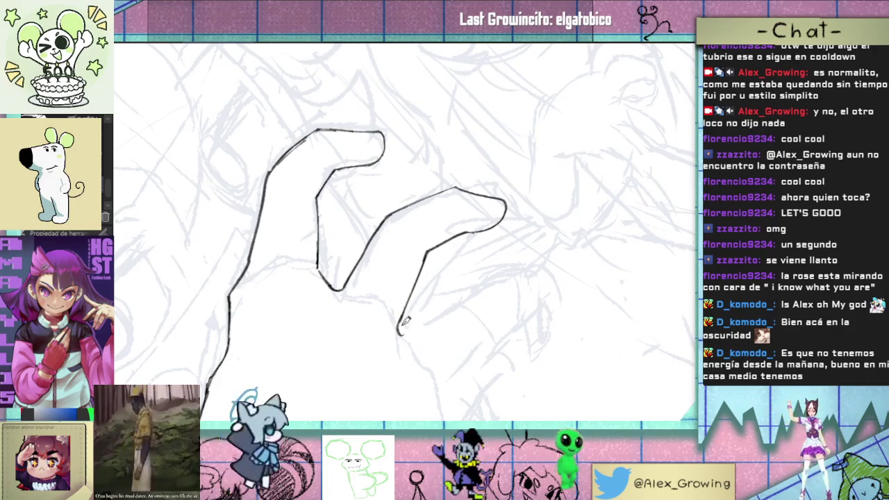
Step: Start the third finger's outline, inking its line upward
{"action": "scroll", "coordinate": [410, 323], "scroll_direction": "up", "scroll_amount": 2}
{"action": "scroll", "coordinate": [438, 324], "scroll_direction": "up", "scroll_amount": 2}
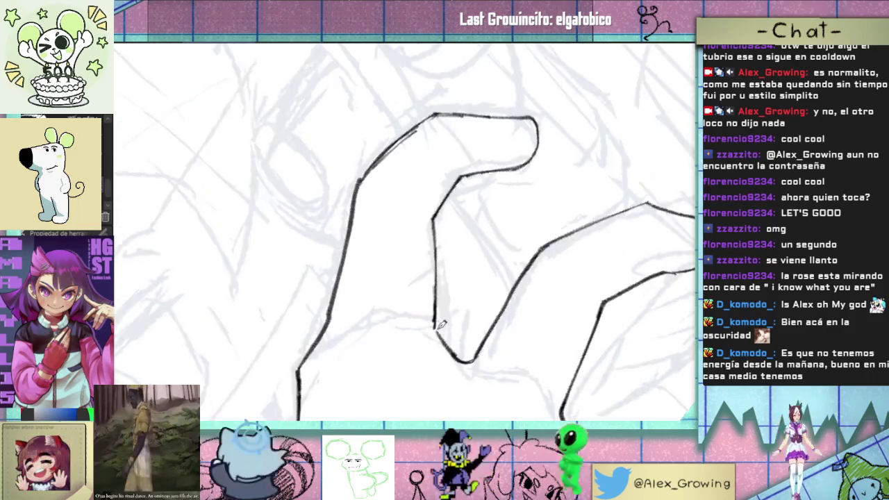
{"action": "scroll", "coordinate": [440, 324], "scroll_direction": "down", "scroll_amount": 3}
{"action": "scroll", "coordinate": [479, 290], "scroll_direction": "down", "scroll_amount": 2}
{"action": "scroll", "coordinate": [459, 306], "scroll_direction": "up", "scroll_amount": 2}
{"action": "scroll", "coordinate": [422, 343], "scroll_direction": "up", "scroll_amount": 1}
{"action": "scroll", "coordinate": [420, 337], "scroll_direction": "up", "scroll_amount": 1}
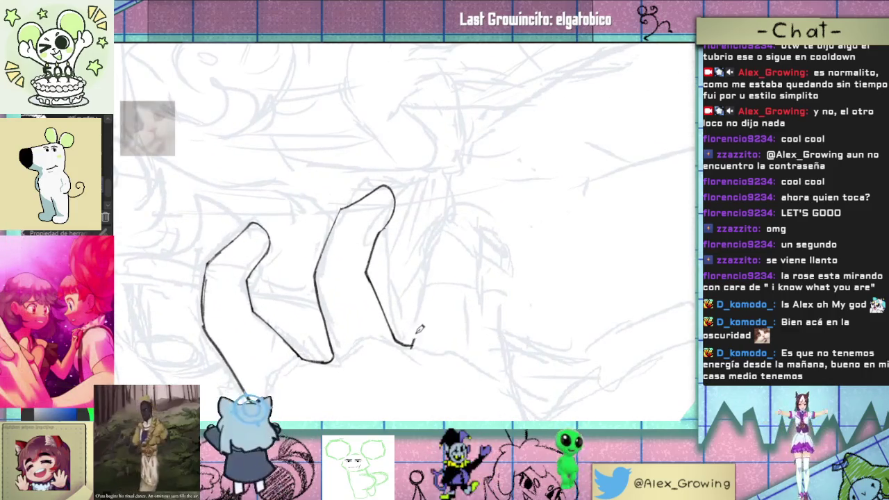
{"action": "left_click_drag", "start_coordinate": [413, 343], "coordinate": [421, 303]}
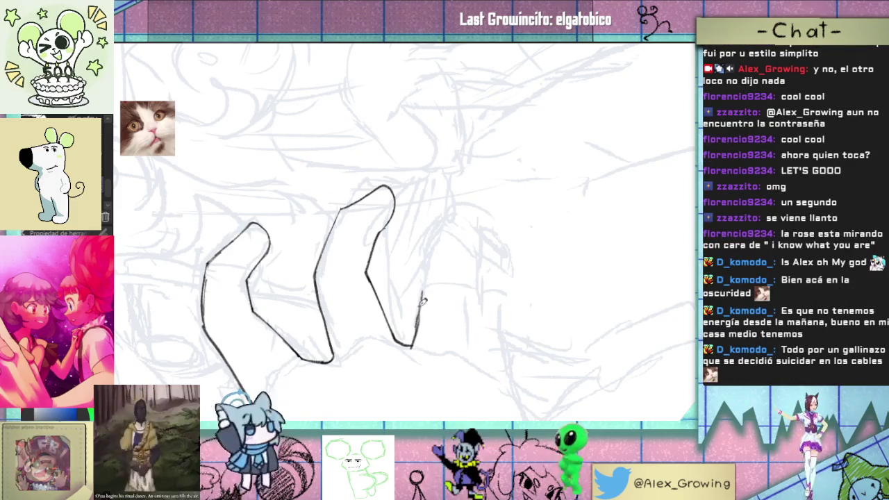
{"action": "mouse_move", "coordinate": [414, 343]}
{"action": "left_mouse_down"}
{"action": "mouse_move", "coordinate": [445, 225]}
{"action": "mouse_move", "coordinate": [488, 344]}
{"action": "left_mouse_up"}
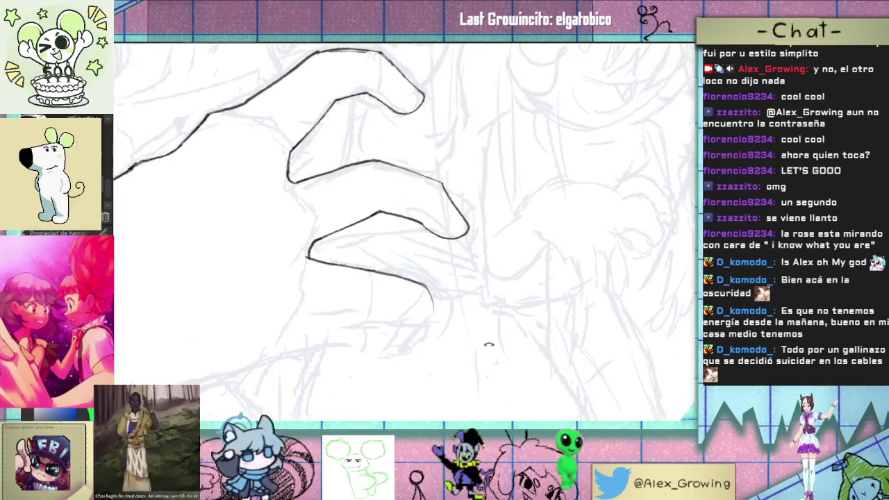
{"action": "mouse_move", "coordinate": [526, 284]}
{"action": "left_mouse_down"}
{"action": "mouse_move", "coordinate": [466, 222]}
{"action": "mouse_move", "coordinate": [487, 313]}
{"action": "mouse_move", "coordinate": [432, 365]}
{"action": "mouse_move", "coordinate": [460, 393]}
{"action": "mouse_move", "coordinate": [418, 405]}
{"action": "mouse_move", "coordinate": [502, 192]}
{"action": "mouse_move", "coordinate": [486, 243]}
{"action": "left_mouse_up"}
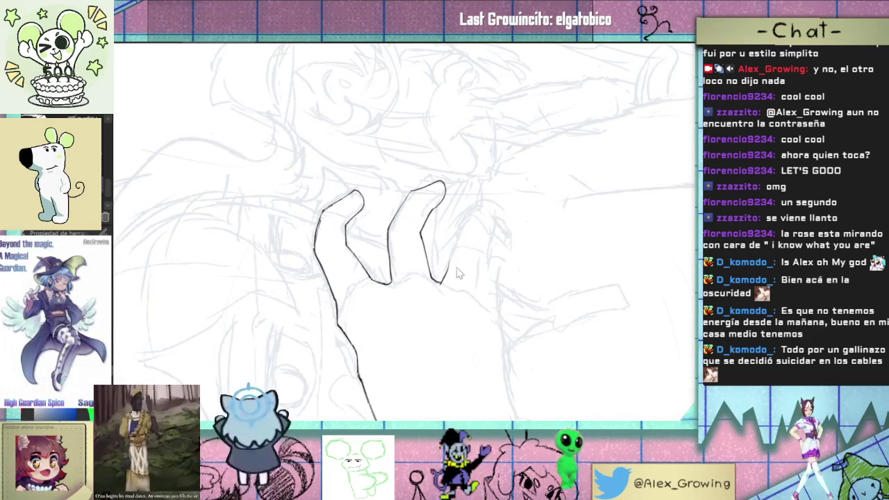
{"action": "scroll", "coordinate": [473, 247], "scroll_direction": "up", "scroll_amount": 2}
{"action": "scroll", "coordinate": [473, 247], "scroll_direction": "up", "scroll_amount": 2}
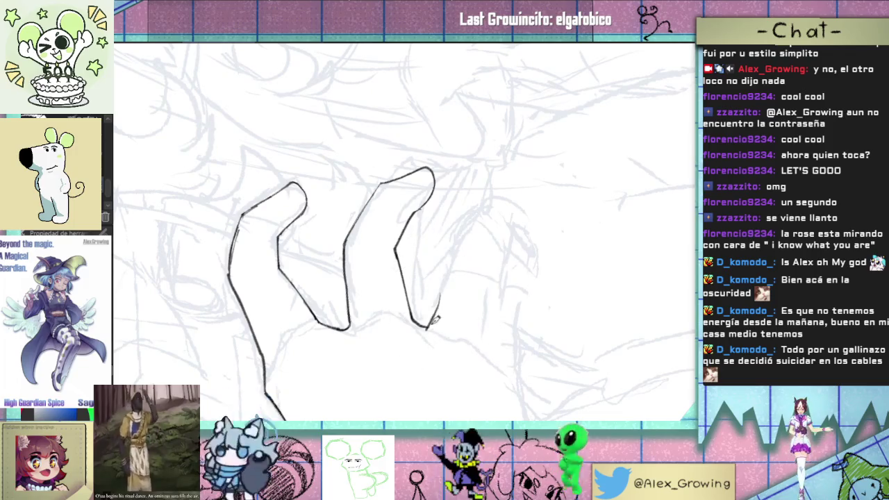
Step: Outline the side and tip of the next finger, undoing rejected fingertip strokes
{"action": "mouse_move", "coordinate": [430, 320]}
{"action": "left_mouse_down"}
{"action": "mouse_move", "coordinate": [478, 216]}
{"action": "mouse_move", "coordinate": [427, 407]}
{"action": "mouse_move", "coordinate": [412, 373]}
{"action": "mouse_move", "coordinate": [479, 383]}
{"action": "mouse_move", "coordinate": [532, 212]}
{"action": "mouse_move", "coordinate": [480, 280]}
{"action": "mouse_move", "coordinate": [516, 257]}
{"action": "mouse_move", "coordinate": [492, 246]}
{"action": "mouse_move", "coordinate": [475, 272]}
{"action": "mouse_move", "coordinate": [484, 342]}
{"action": "left_mouse_up"}
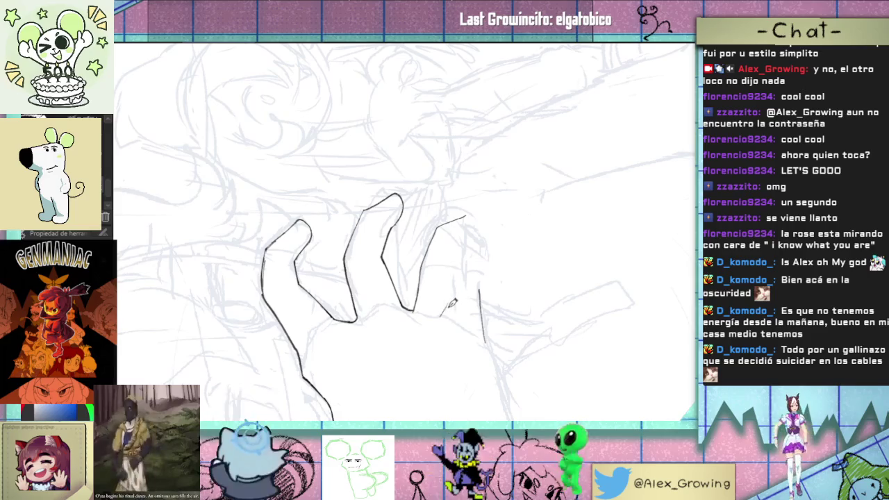
{"action": "left_click_drag", "start_coordinate": [442, 317], "coordinate": [472, 245]}
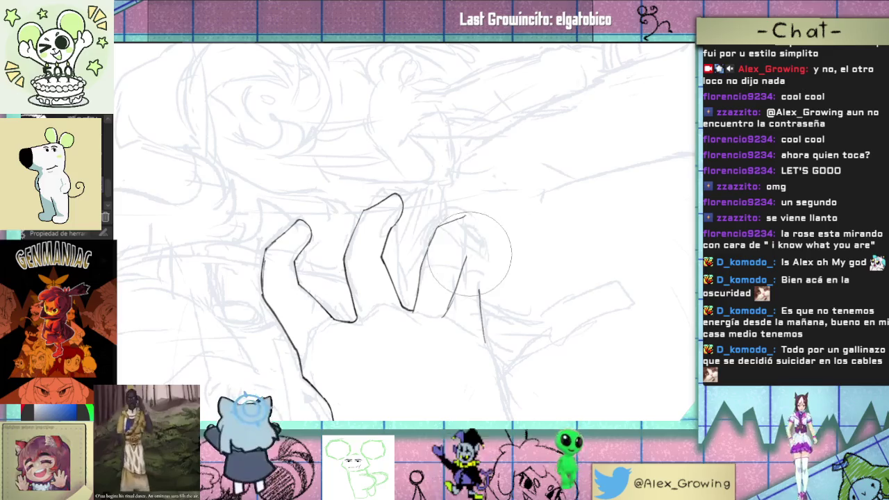
{"action": "left_click_drag", "start_coordinate": [463, 266], "coordinate": [496, 243]}
{"action": "key", "text": "ctrl+z"}
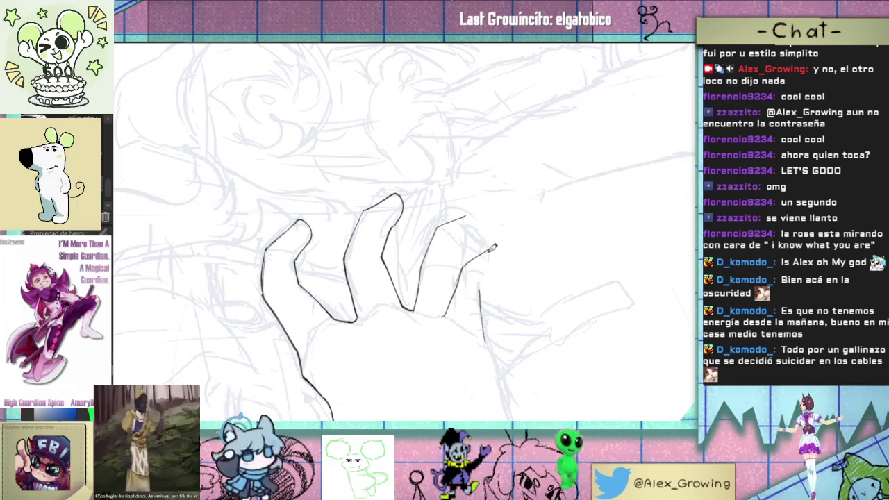
{"action": "mouse_move", "coordinate": [469, 264]}
{"action": "left_mouse_down"}
{"action": "mouse_move", "coordinate": [466, 356]}
{"action": "mouse_move", "coordinate": [481, 276]}
{"action": "left_mouse_up"}
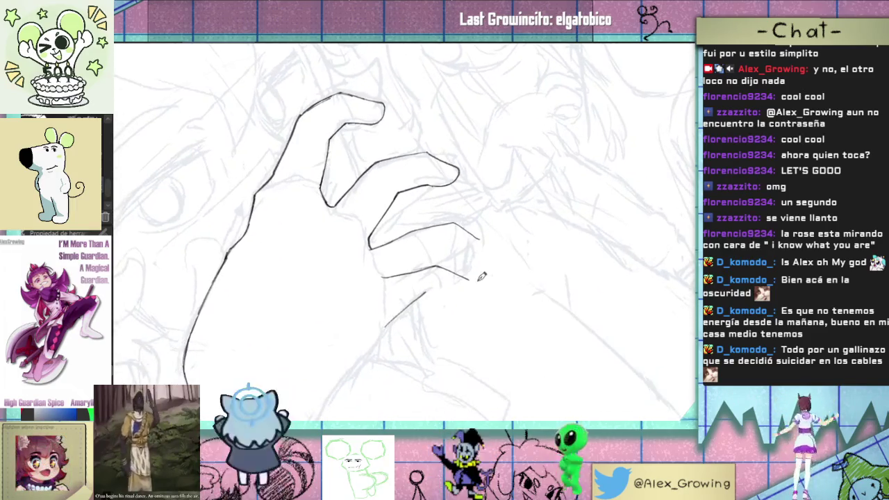
{"action": "mouse_move", "coordinate": [469, 318]}
{"action": "left_mouse_down"}
{"action": "mouse_move", "coordinate": [449, 291]}
{"action": "mouse_move", "coordinate": [458, 277]}
{"action": "mouse_move", "coordinate": [456, 312]}
{"action": "left_mouse_up"}
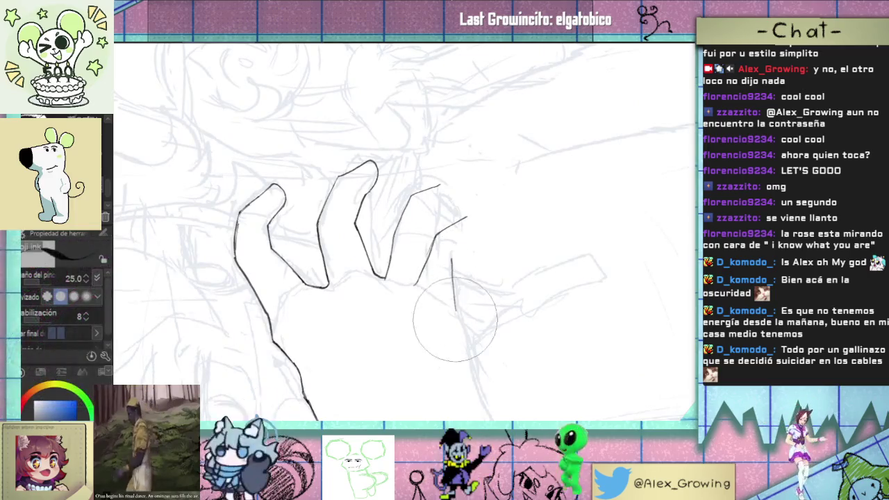
{"action": "key", "text": "ctrl+z"}
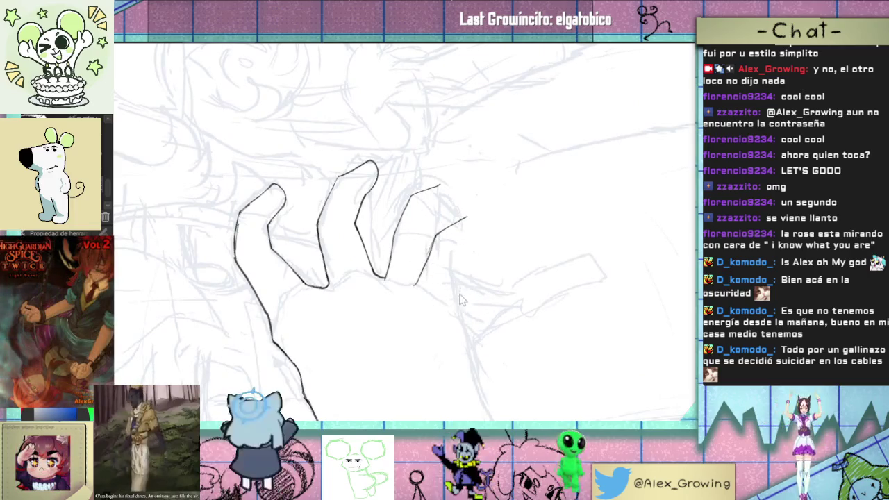
Step: Angle the view on the hand and erase the stray strokes below the fingers
{"action": "left_click_drag", "start_coordinate": [471, 246], "coordinate": [458, 299]}
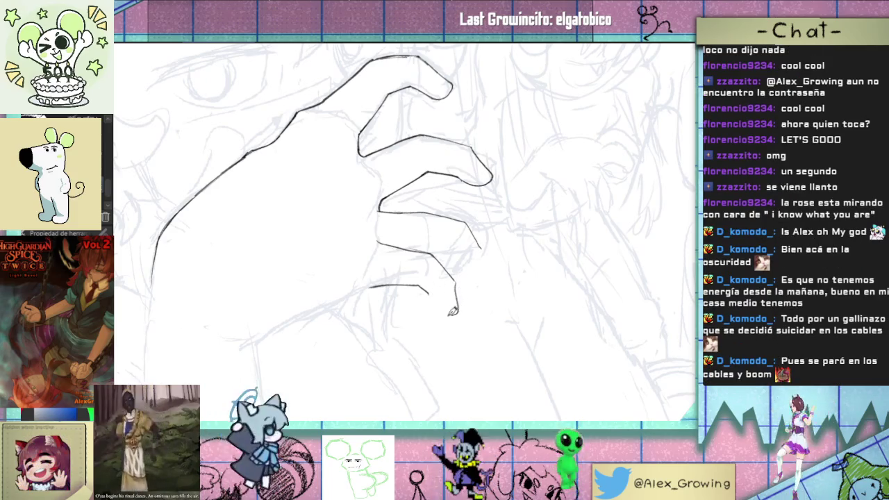
{"action": "mouse_move", "coordinate": [452, 310]}
{"action": "left_mouse_down"}
{"action": "mouse_move", "coordinate": [490, 277]}
{"action": "mouse_move", "coordinate": [431, 302]}
{"action": "left_mouse_up"}
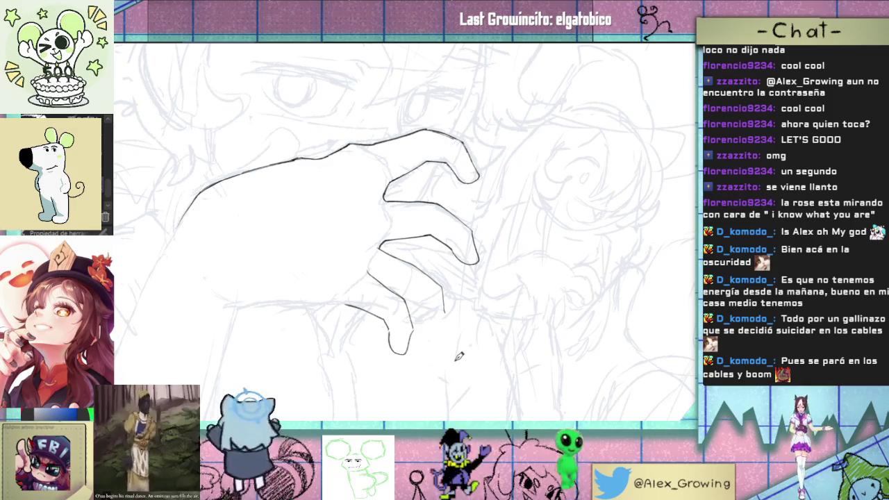
{"action": "left_click_drag", "start_coordinate": [454, 360], "coordinate": [531, 125]}
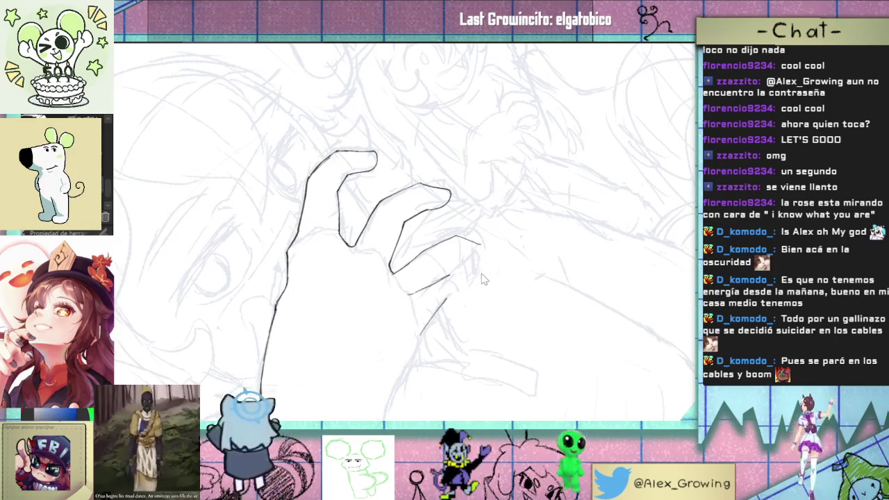
{"action": "left_click_drag", "start_coordinate": [447, 278], "coordinate": [441, 303]}
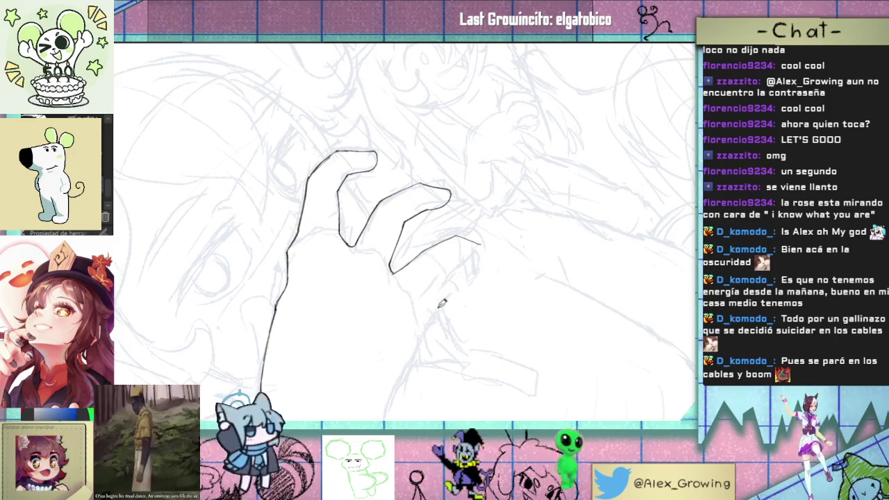
{"action": "key", "text": "e"}
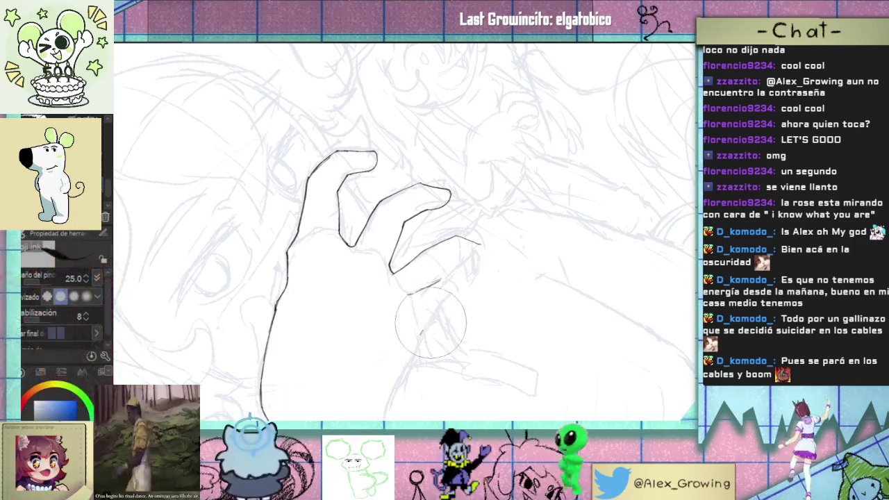
Step: Back on the pen, extend the lower finger line upward and redraw its outer edge
{"action": "key", "text": "p"}
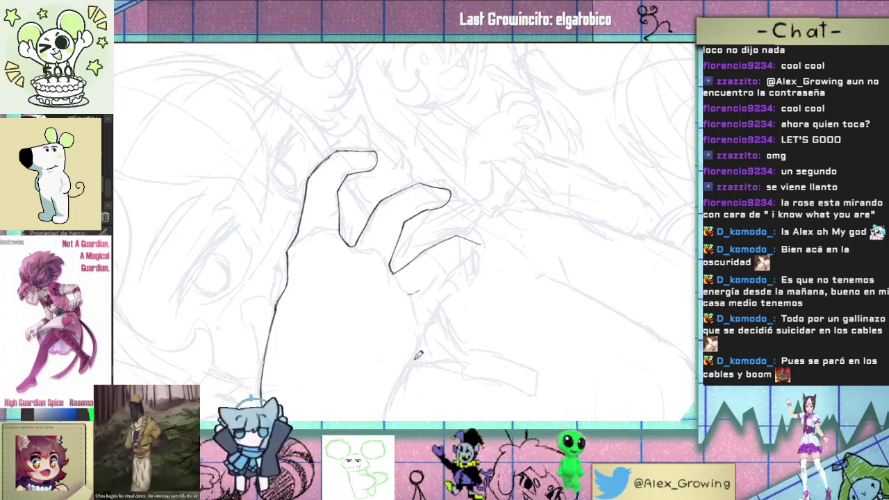
{"action": "mouse_move", "coordinate": [468, 279]}
{"action": "left_mouse_down"}
{"action": "mouse_move", "coordinate": [477, 254]}
{"action": "mouse_move", "coordinate": [492, 257]}
{"action": "left_mouse_up"}
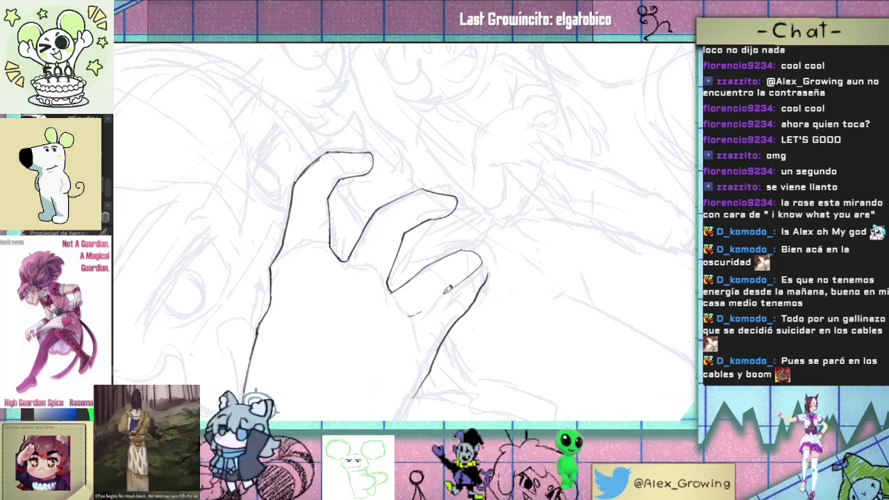
{"action": "mouse_move", "coordinate": [476, 272]}
{"action": "left_mouse_down"}
{"action": "mouse_move", "coordinate": [496, 280]}
{"action": "mouse_move", "coordinate": [444, 310]}
{"action": "left_mouse_up"}
{"action": "scroll", "coordinate": [497, 280], "scroll_direction": "up", "scroll_amount": 3}
{"action": "scroll", "coordinate": [459, 268], "scroll_direction": "up", "scroll_amount": 3}
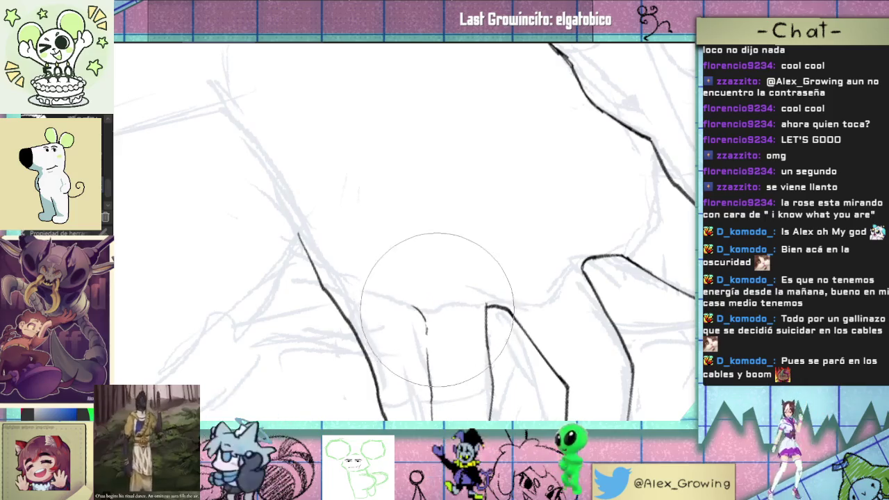
{"action": "mouse_move", "coordinate": [429, 303]}
{"action": "left_mouse_down"}
{"action": "mouse_move", "coordinate": [514, 280]}
{"action": "mouse_move", "coordinate": [513, 243]}
{"action": "mouse_move", "coordinate": [488, 278]}
{"action": "left_mouse_up"}
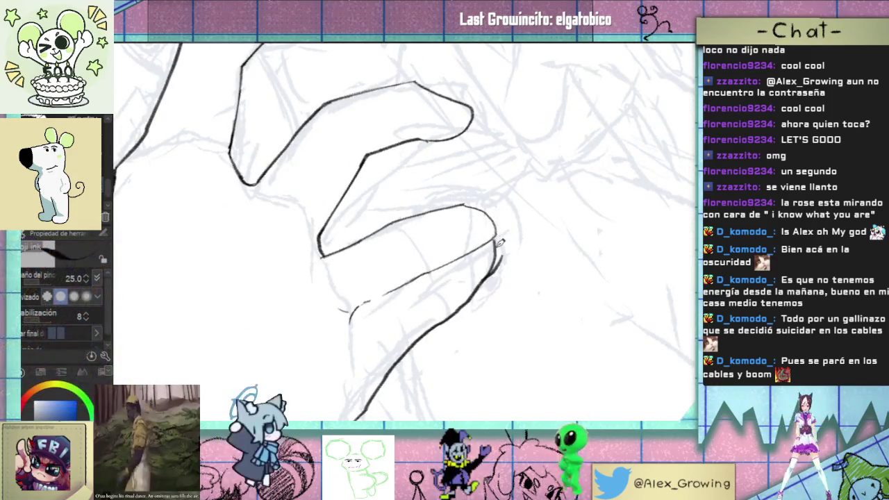
{"action": "left_click_drag", "start_coordinate": [495, 243], "coordinate": [489, 276]}
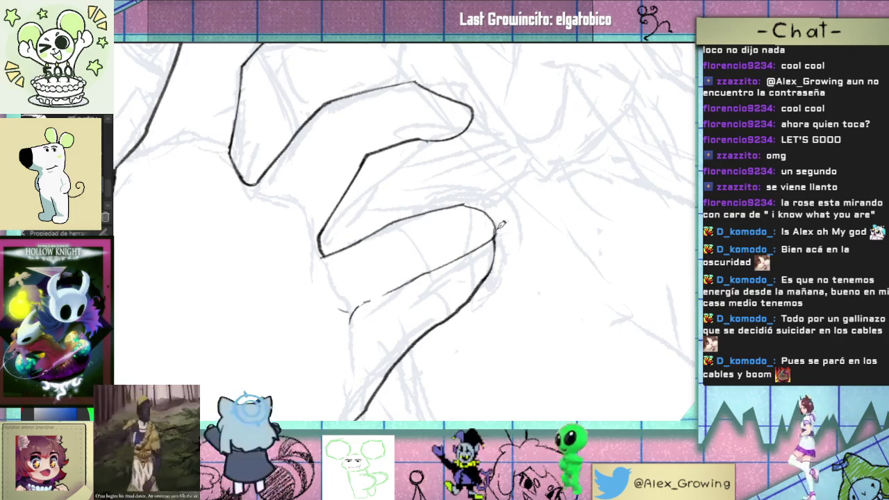
{"action": "scroll", "coordinate": [497, 225], "scroll_direction": "down", "scroll_amount": 3}
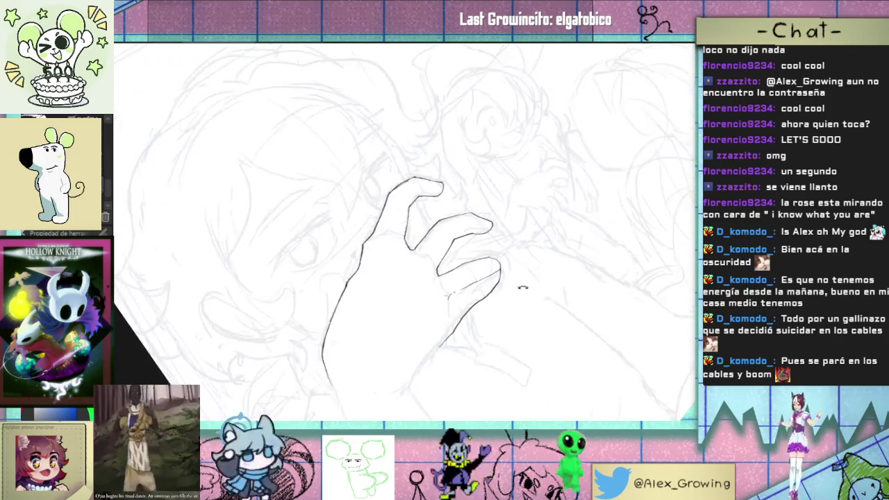
Step: Zoom and rotate around the back of the hand, undoing a faint detail stroke
{"action": "scroll", "coordinate": [506, 250], "scroll_direction": "up", "scroll_amount": 1}
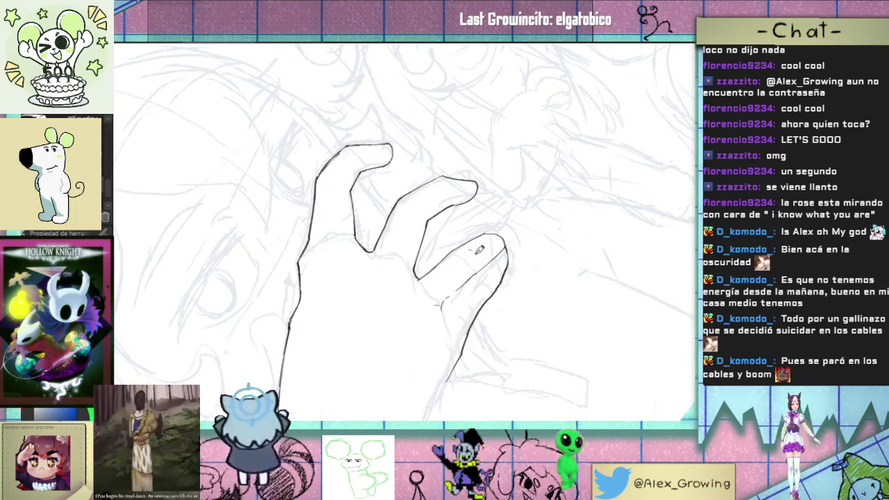
{"action": "scroll", "coordinate": [488, 269], "scroll_direction": "down", "scroll_amount": 1}
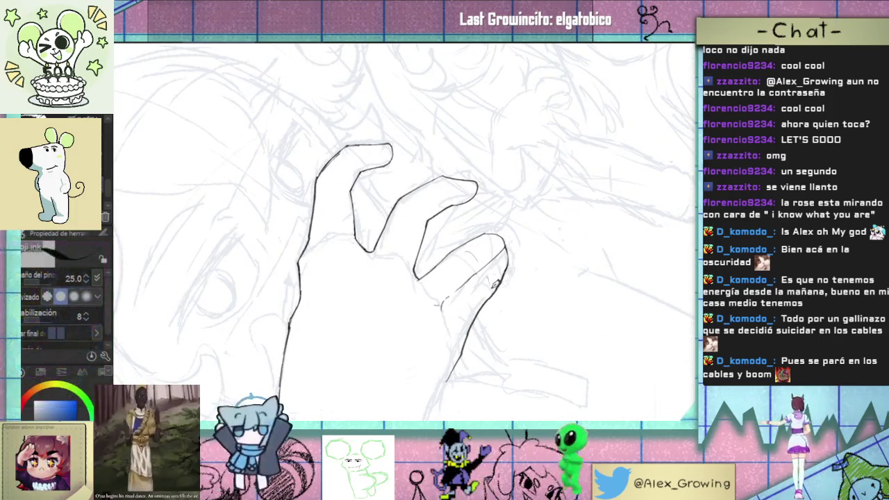
{"action": "scroll", "coordinate": [488, 270], "scroll_direction": "down", "scroll_amount": 1}
{"action": "mouse_move", "coordinate": [488, 269]}
{"action": "left_mouse_down"}
{"action": "mouse_move", "coordinate": [540, 271]}
{"action": "mouse_move", "coordinate": [454, 383]}
{"action": "mouse_move", "coordinate": [545, 169]}
{"action": "mouse_move", "coordinate": [440, 252]}
{"action": "left_mouse_up"}
{"action": "scroll", "coordinate": [504, 289], "scroll_direction": "up", "scroll_amount": 5}
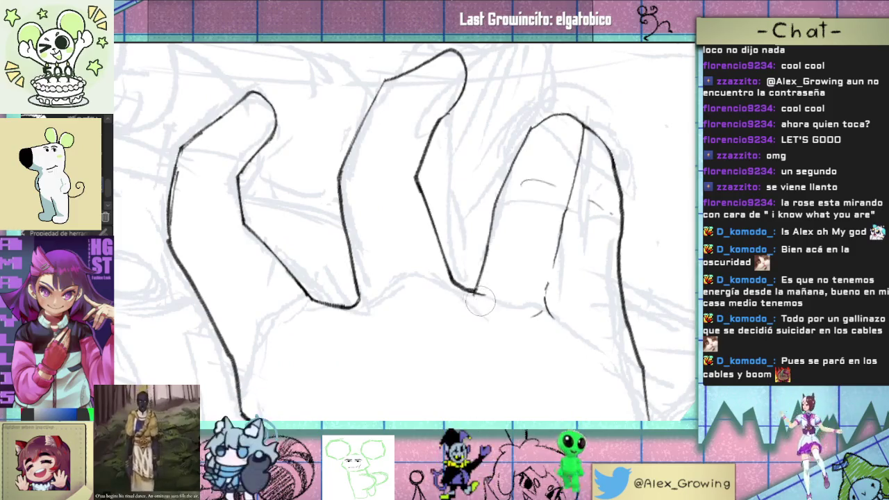
{"action": "scroll", "coordinate": [488, 297], "scroll_direction": "down", "scroll_amount": 3}
{"action": "scroll", "coordinate": [488, 298], "scroll_direction": "up", "scroll_amount": 2}
{"action": "left_click_drag", "start_coordinate": [488, 297], "coordinate": [471, 266]}
{"action": "scroll", "coordinate": [471, 266], "scroll_direction": "up", "scroll_amount": 2}
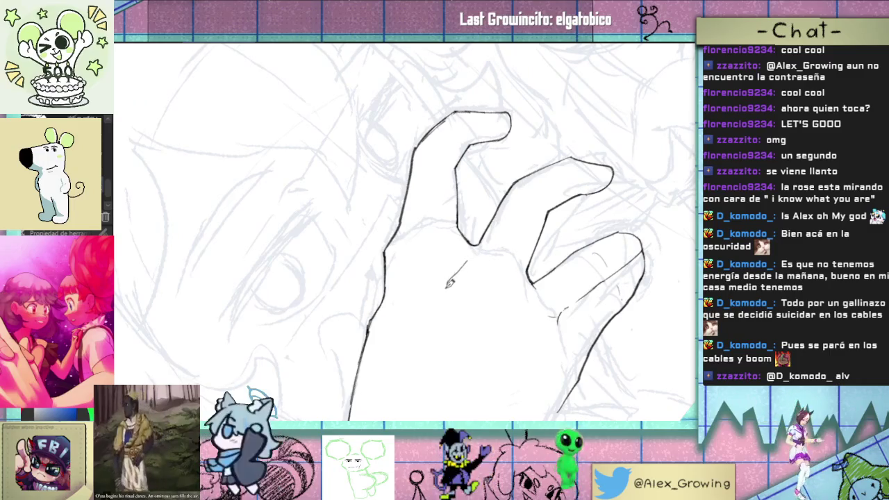
{"action": "key", "text": "ctrl+z"}
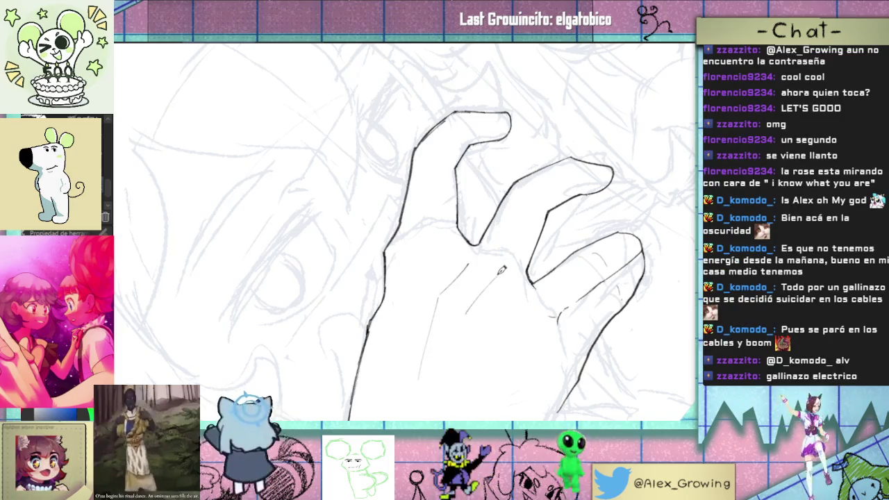
Step: Check the back-of-hand detail lines at several zoom levels and angles against the face sketch
{"action": "mouse_move", "coordinate": [475, 293]}
{"action": "left_mouse_down"}
{"action": "mouse_move", "coordinate": [488, 278]}
{"action": "mouse_move", "coordinate": [479, 255]}
{"action": "left_mouse_up"}
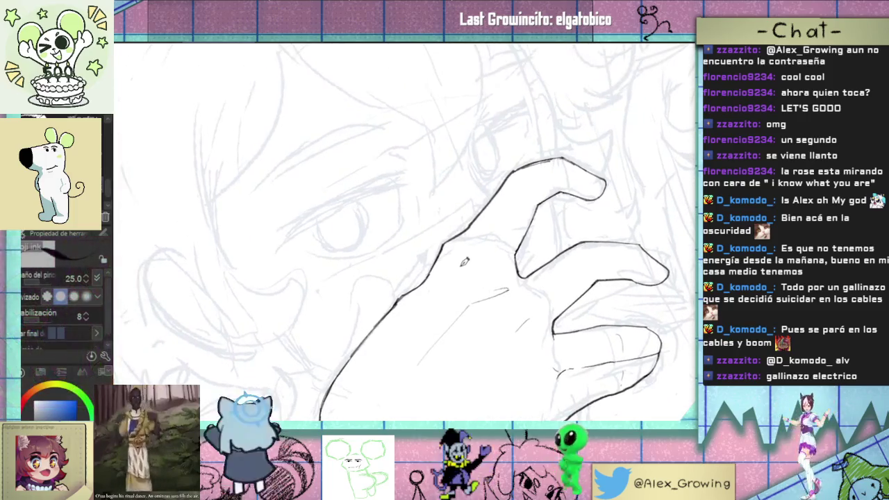
{"action": "left_click_drag", "start_coordinate": [450, 286], "coordinate": [504, 341]}
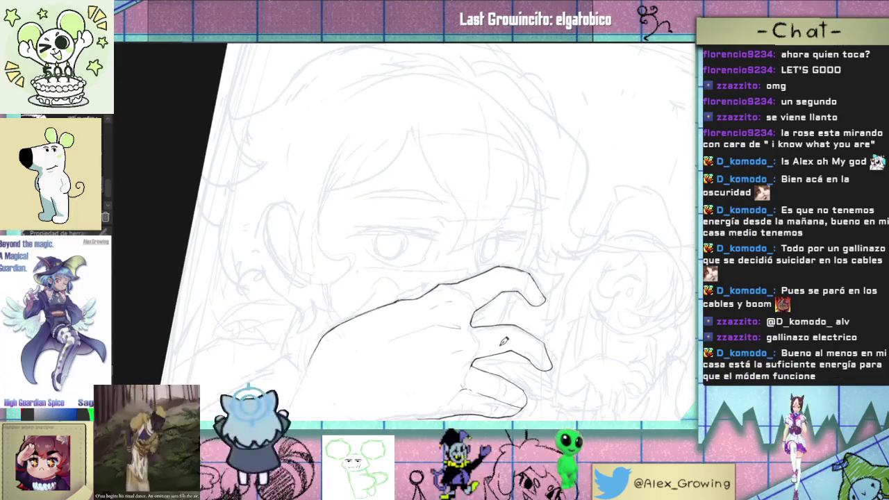
{"action": "mouse_move", "coordinate": [479, 292]}
{"action": "left_mouse_down"}
{"action": "mouse_move", "coordinate": [500, 305]}
{"action": "mouse_move", "coordinate": [538, 227]}
{"action": "left_mouse_up"}
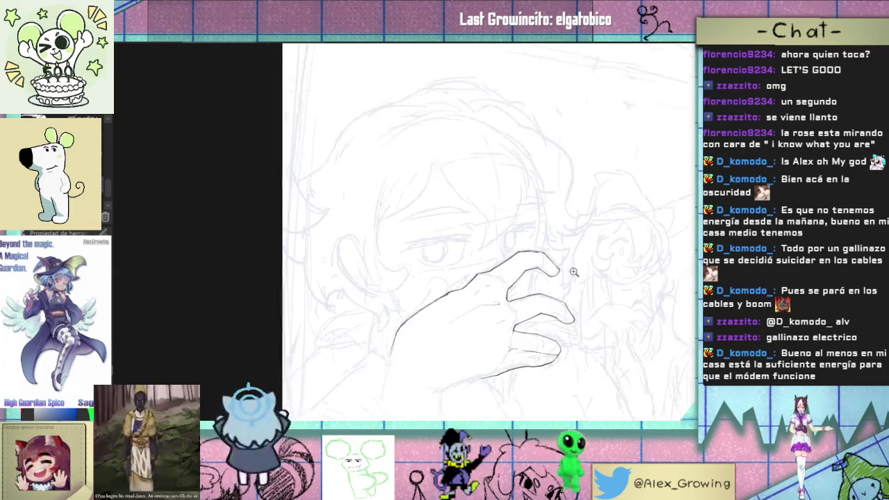
{"action": "left_click_drag", "start_coordinate": [490, 276], "coordinate": [543, 243]}
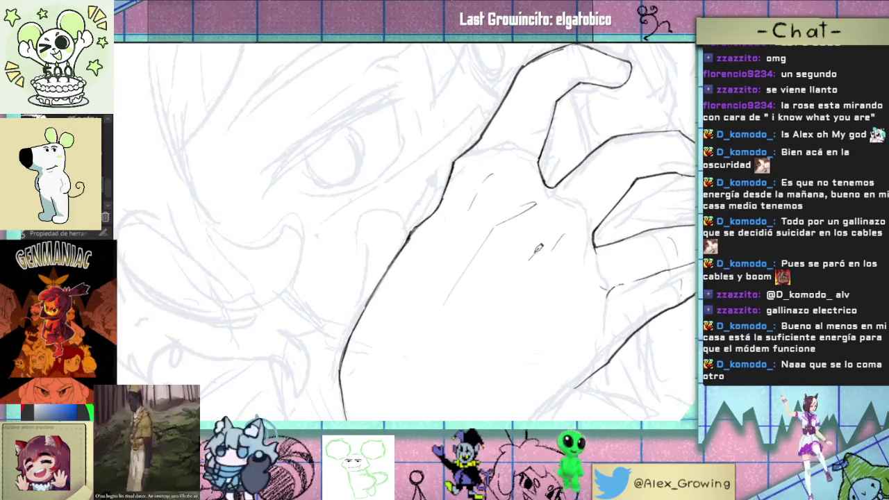
{"action": "mouse_move", "coordinate": [522, 258]}
{"action": "left_mouse_down"}
{"action": "mouse_move", "coordinate": [541, 281]}
{"action": "mouse_move", "coordinate": [544, 263]}
{"action": "left_mouse_up"}
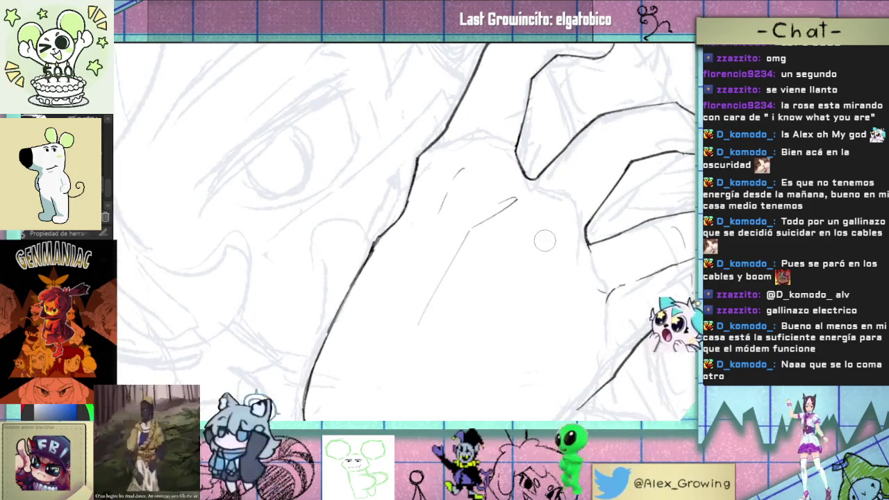
{"action": "mouse_move", "coordinate": [507, 281]}
{"action": "left_mouse_down"}
{"action": "mouse_move", "coordinate": [567, 295]}
{"action": "mouse_move", "coordinate": [562, 259]}
{"action": "mouse_move", "coordinate": [540, 265]}
{"action": "left_mouse_up"}
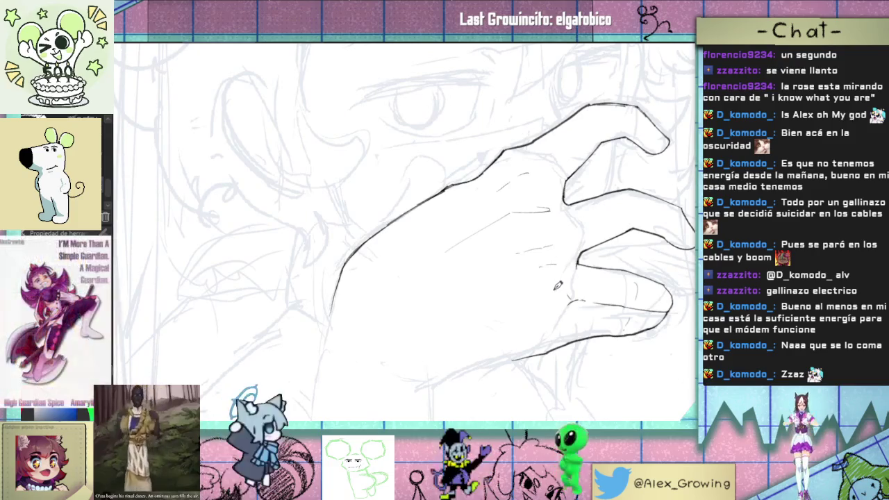
{"action": "left_click_drag", "start_coordinate": [568, 352], "coordinate": [523, 310]}
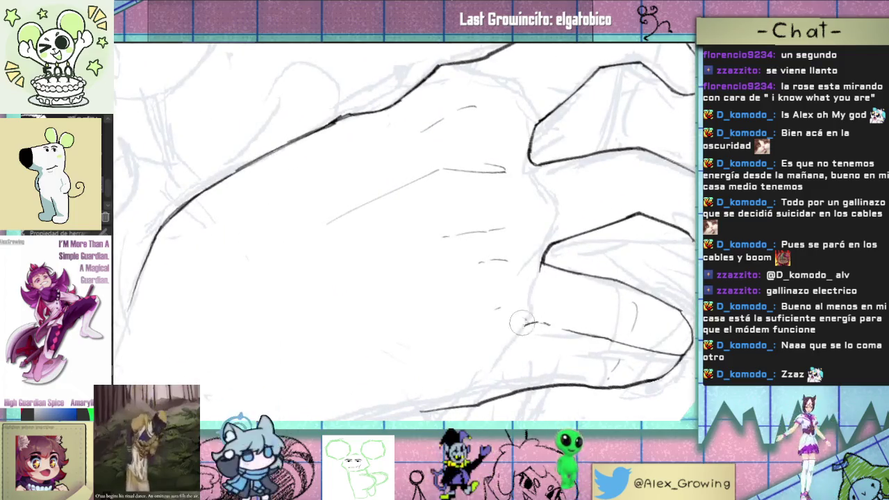
{"action": "left_click_drag", "start_coordinate": [541, 350], "coordinate": [517, 339]}
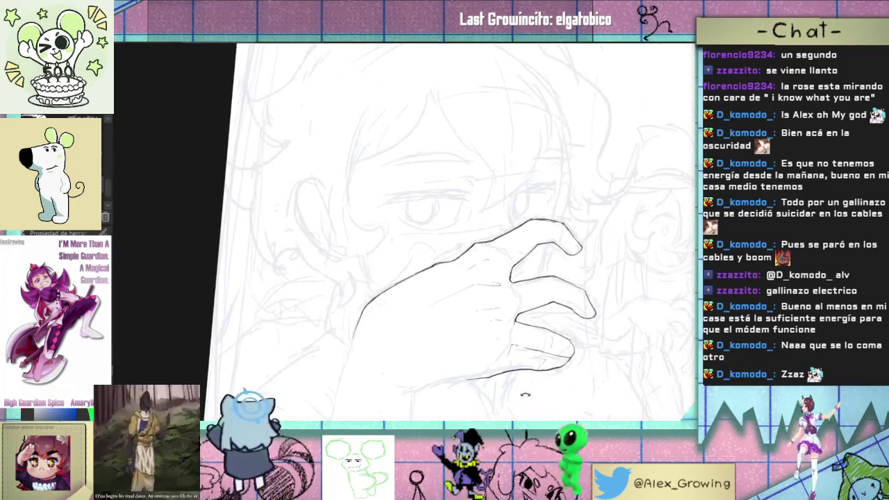
{"action": "left_click", "coordinate": [517, 339]}
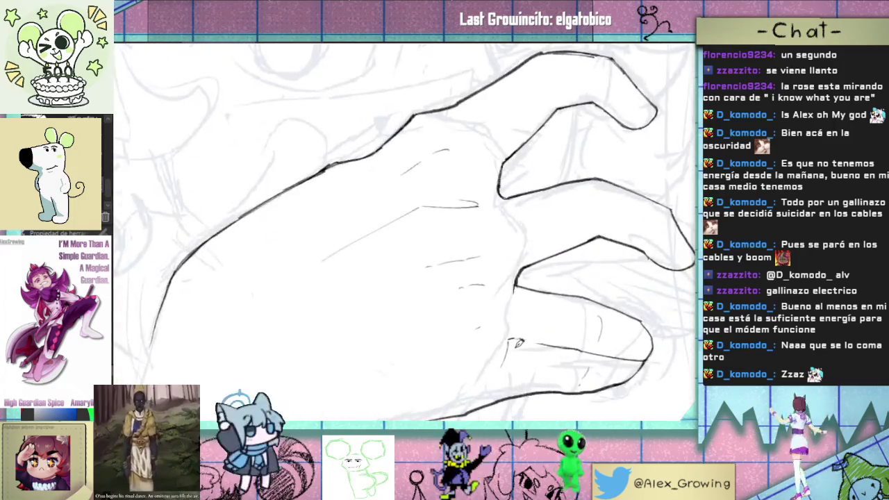
{"action": "scroll", "coordinate": [519, 309], "scroll_direction": "down", "scroll_amount": 2}
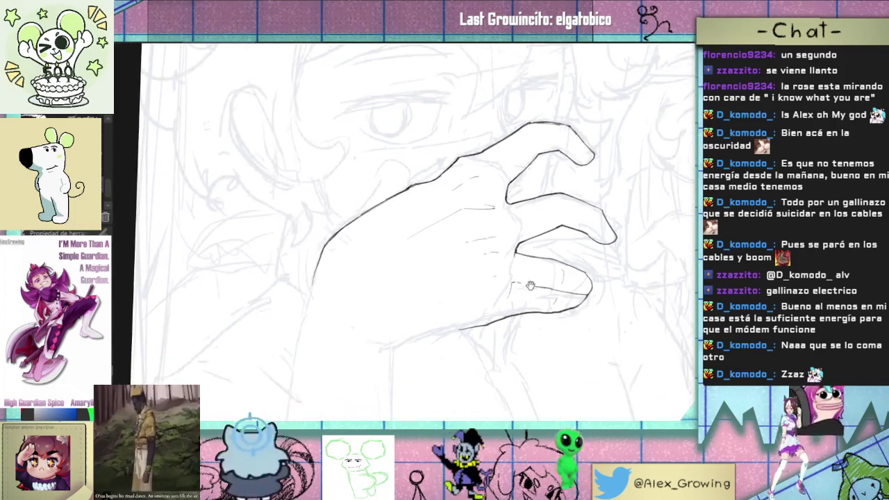
{"action": "scroll", "coordinate": [518, 288], "scroll_direction": "up", "scroll_amount": 4}
{"action": "scroll", "coordinate": [515, 317], "scroll_direction": "down", "scroll_amount": 2}
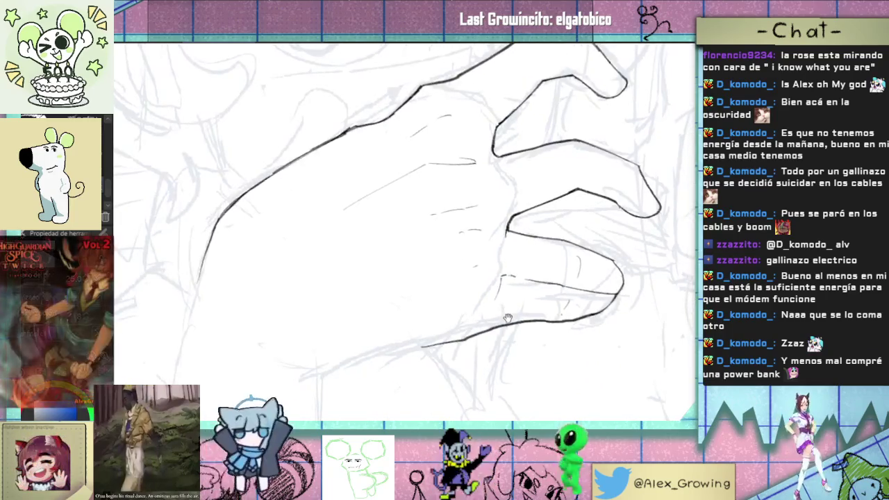
{"action": "scroll", "coordinate": [516, 317], "scroll_direction": "down", "scroll_amount": 2}
{"action": "left_click_drag", "start_coordinate": [515, 316], "coordinate": [520, 267], "text": "shift"}
{"action": "scroll", "coordinate": [521, 268], "scroll_direction": "up", "scroll_amount": 2}
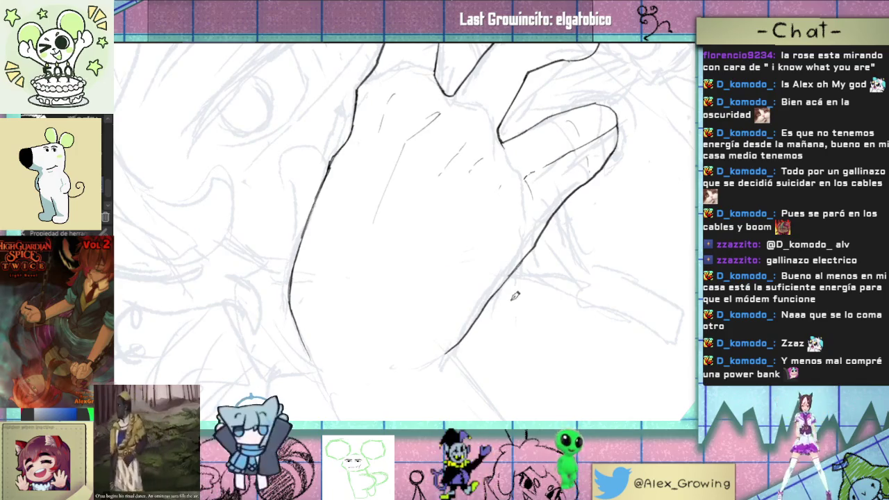
{"action": "left_click_drag", "start_coordinate": [515, 295], "coordinate": [524, 333], "text": "shift"}
{"action": "scroll", "coordinate": [524, 334], "scroll_direction": "down", "scroll_amount": 2}
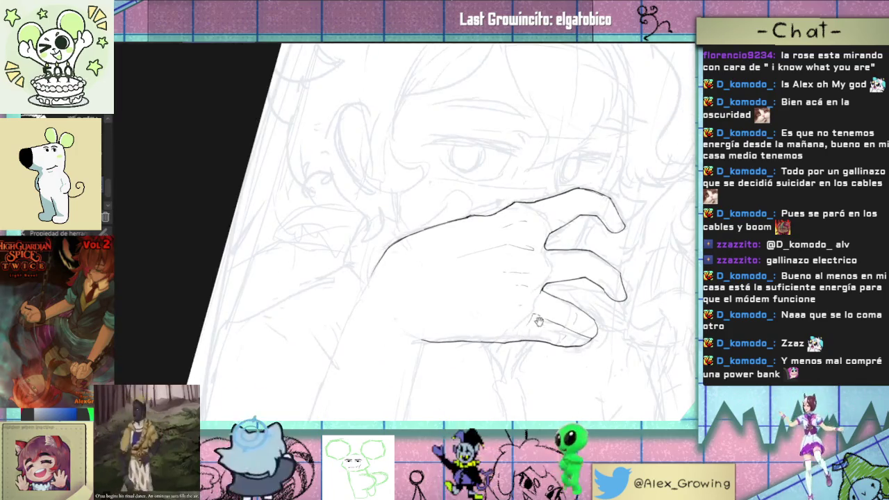
Step: Ink the lower edge of the raised arm, panning the canvas along it
{"action": "scroll", "coordinate": [538, 321], "scroll_direction": "up", "scroll_amount": 2}
{"action": "left_click_drag", "start_coordinate": [538, 320], "coordinate": [558, 234], "text": "shift"}
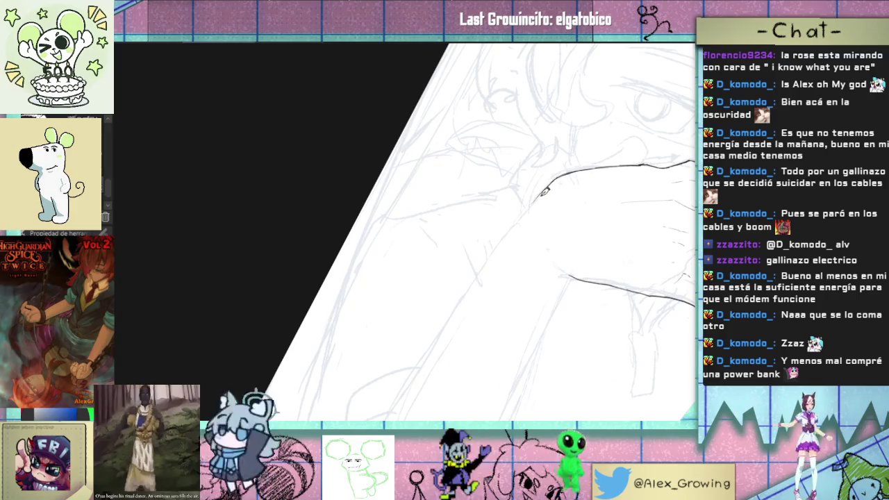
{"action": "mouse_move", "coordinate": [468, 280]}
{"action": "left_mouse_down", "text": "shift"}
{"action": "mouse_move", "coordinate": [363, 264]}
{"action": "mouse_move", "coordinate": [525, 292]}
{"action": "mouse_move", "coordinate": [594, 320]}
{"action": "left_mouse_up", "text": "shift"}
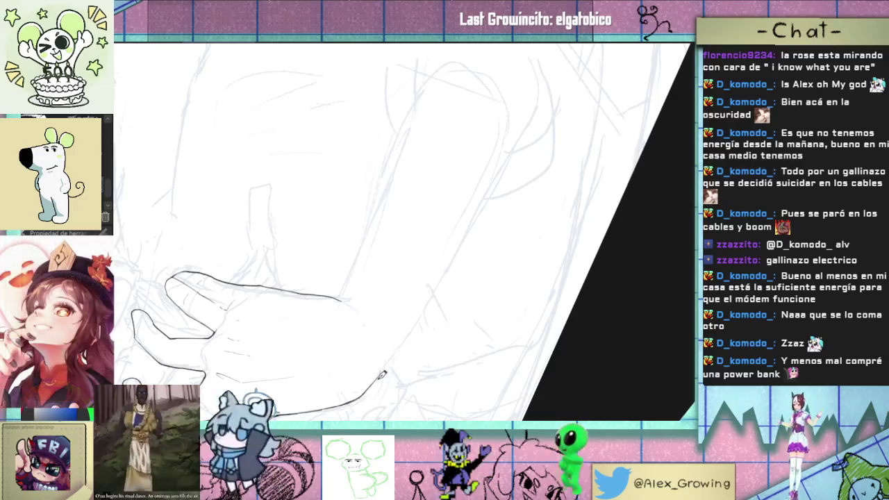
{"action": "left_click_drag", "start_coordinate": [414, 325], "coordinate": [431, 300]}
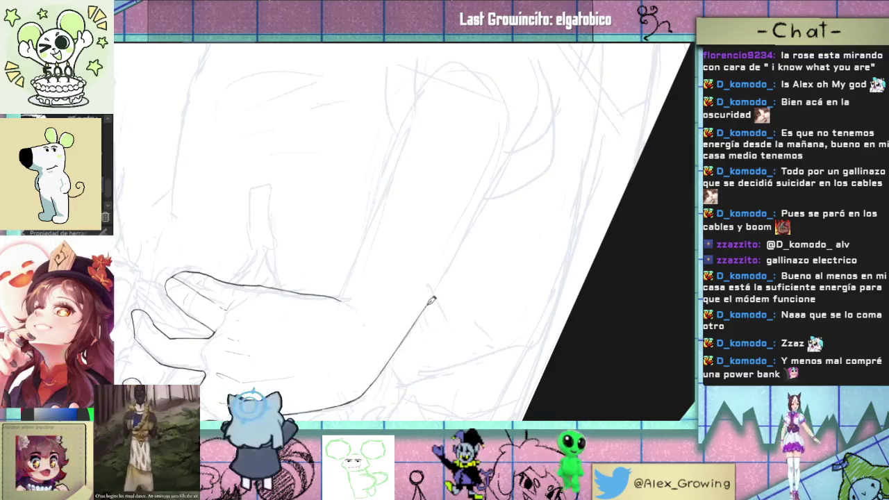
{"action": "mouse_move", "coordinate": [412, 396]}
{"action": "left_mouse_down"}
{"action": "mouse_move", "coordinate": [382, 211]}
{"action": "mouse_move", "coordinate": [541, 242]}
{"action": "mouse_move", "coordinate": [589, 167]}
{"action": "left_mouse_up"}
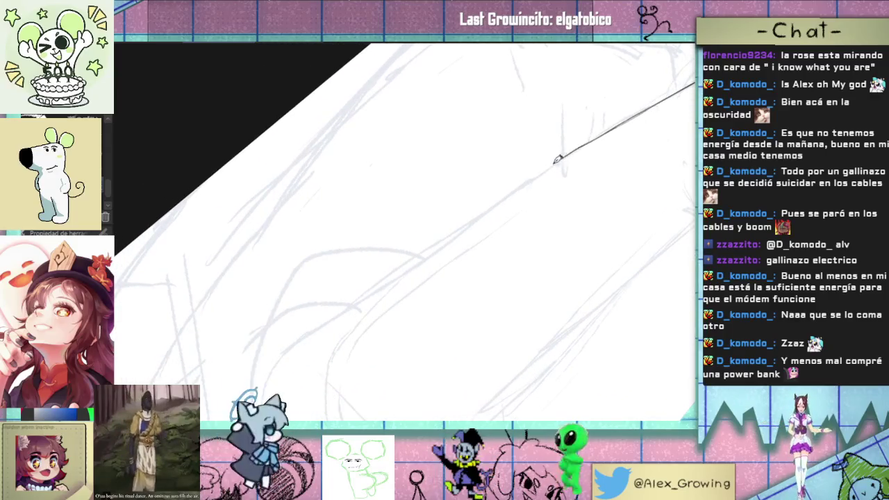
{"action": "mouse_move", "coordinate": [394, 280]}
{"action": "left_mouse_down"}
{"action": "mouse_move", "coordinate": [440, 264]}
{"action": "mouse_move", "coordinate": [548, 187]}
{"action": "left_mouse_up"}
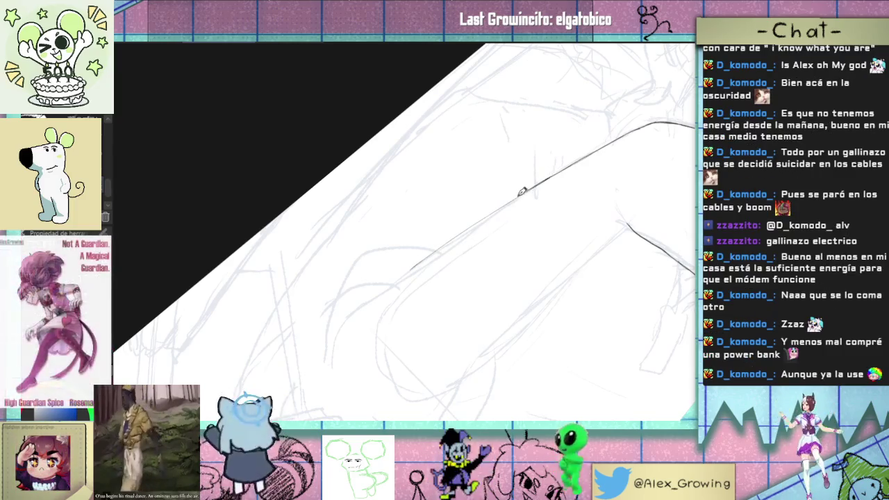
{"action": "scroll", "coordinate": [522, 192], "scroll_direction": "up", "scroll_amount": 2}
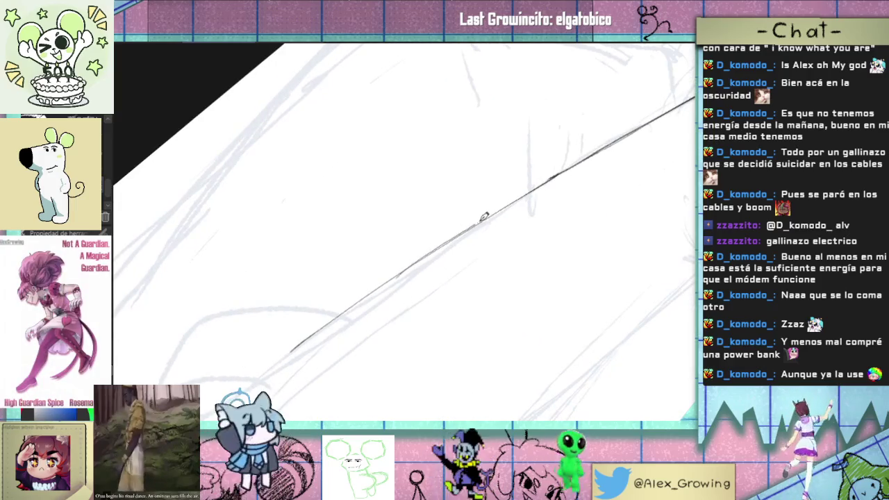
{"action": "left_click_drag", "start_coordinate": [413, 292], "coordinate": [437, 240]}
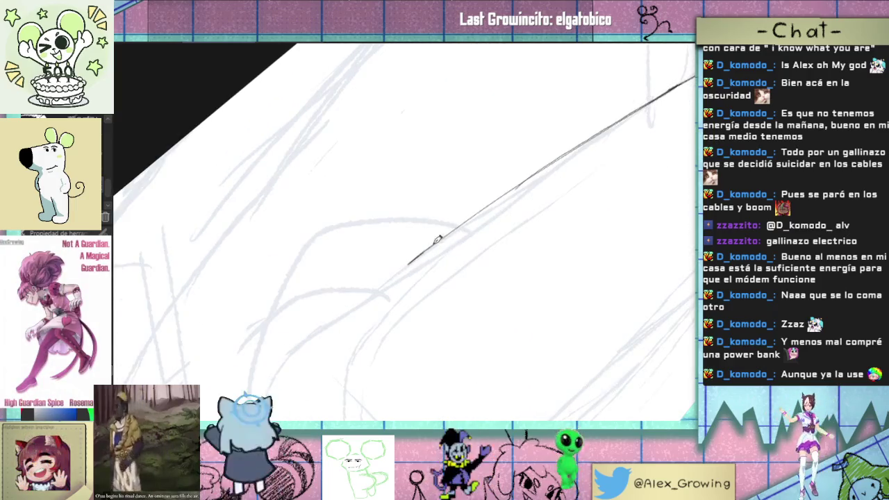
{"action": "left_click_drag", "start_coordinate": [417, 283], "coordinate": [476, 216]}
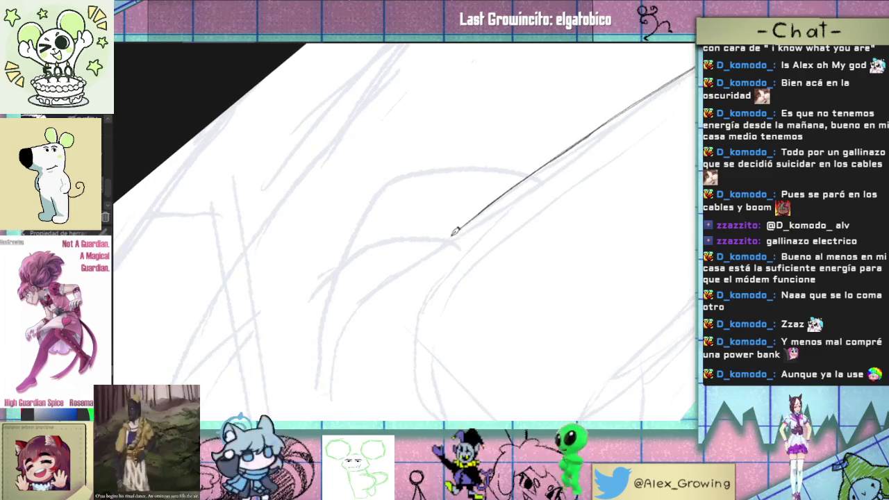
{"action": "scroll", "coordinate": [338, 362], "scroll_direction": "down", "scroll_amount": 3}
Step: Continue the arm outline, close the gap in its left edge, and reset rotation upright
{"action": "mouse_move", "coordinate": [500, 326]}
{"action": "left_mouse_down"}
{"action": "mouse_move", "coordinate": [508, 347]}
{"action": "mouse_move", "coordinate": [442, 260]}
{"action": "left_mouse_up"}
{"action": "scroll", "coordinate": [460, 301], "scroll_direction": "up", "scroll_amount": 2}
{"action": "mouse_move", "coordinate": [460, 301]}
{"action": "left_mouse_down"}
{"action": "mouse_move", "coordinate": [482, 307]}
{"action": "mouse_move", "coordinate": [570, 203]}
{"action": "left_mouse_up"}
{"action": "scroll", "coordinate": [512, 252], "scroll_direction": "up", "scroll_amount": 2}
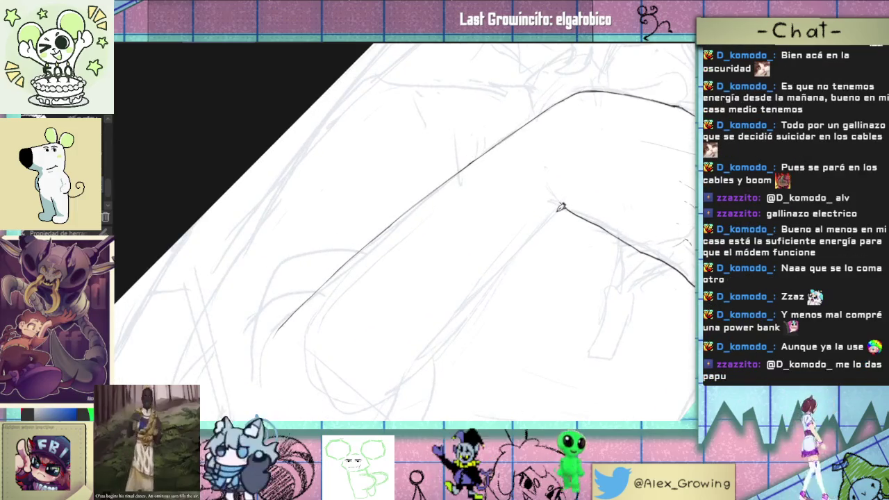
{"action": "mouse_move", "coordinate": [502, 363]}
{"action": "left_mouse_down"}
{"action": "mouse_move", "coordinate": [444, 159]}
{"action": "mouse_move", "coordinate": [514, 282]}
{"action": "mouse_move", "coordinate": [359, 339]}
{"action": "left_mouse_up"}
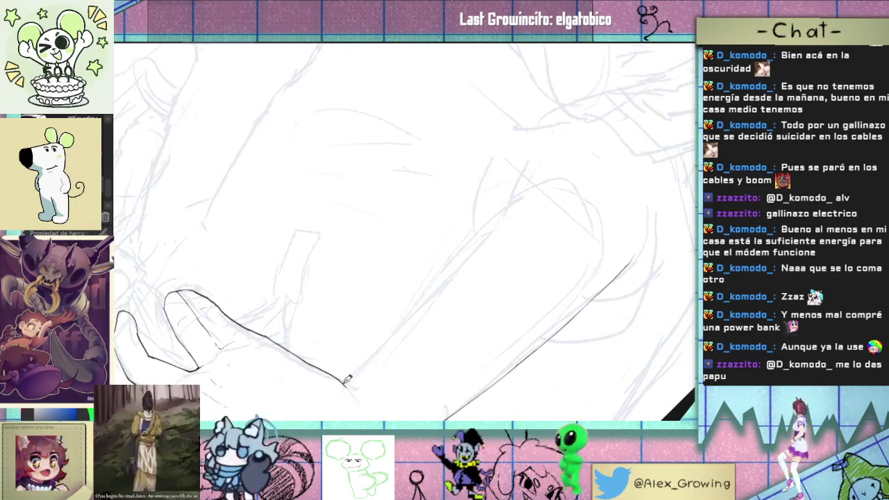
{"action": "mouse_move", "coordinate": [549, 180]}
{"action": "left_mouse_down"}
{"action": "mouse_move", "coordinate": [386, 363]}
{"action": "mouse_move", "coordinate": [441, 328]}
{"action": "mouse_move", "coordinate": [478, 352]}
{"action": "mouse_move", "coordinate": [452, 319]}
{"action": "mouse_move", "coordinate": [528, 368]}
{"action": "mouse_move", "coordinate": [451, 331]}
{"action": "left_mouse_up"}
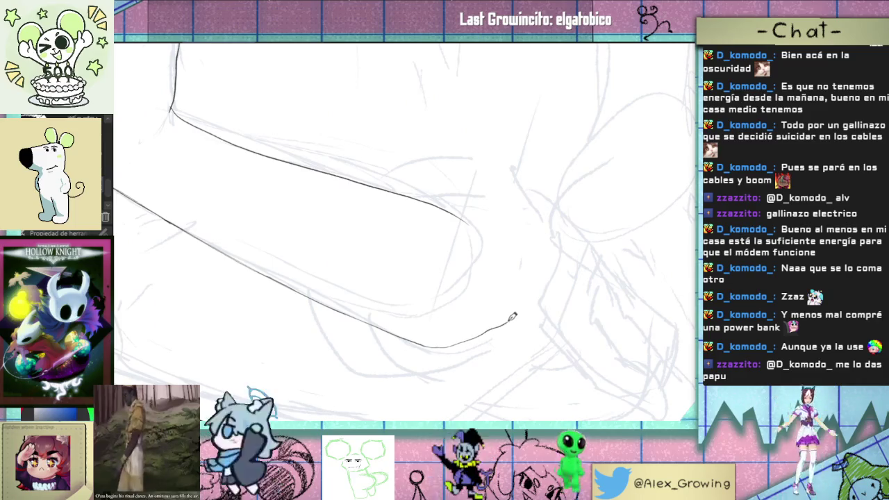
{"action": "left_click_drag", "start_coordinate": [510, 258], "coordinate": [490, 236]}
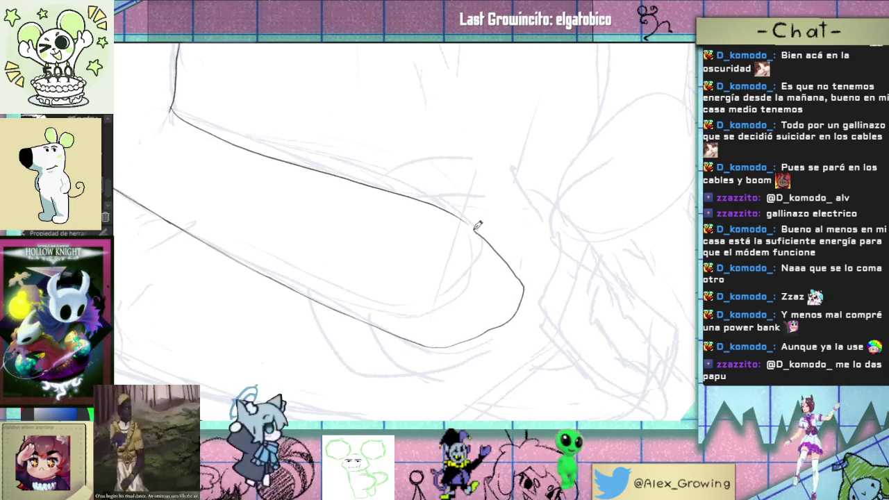
{"action": "left_click_drag", "start_coordinate": [517, 324], "coordinate": [446, 277]}
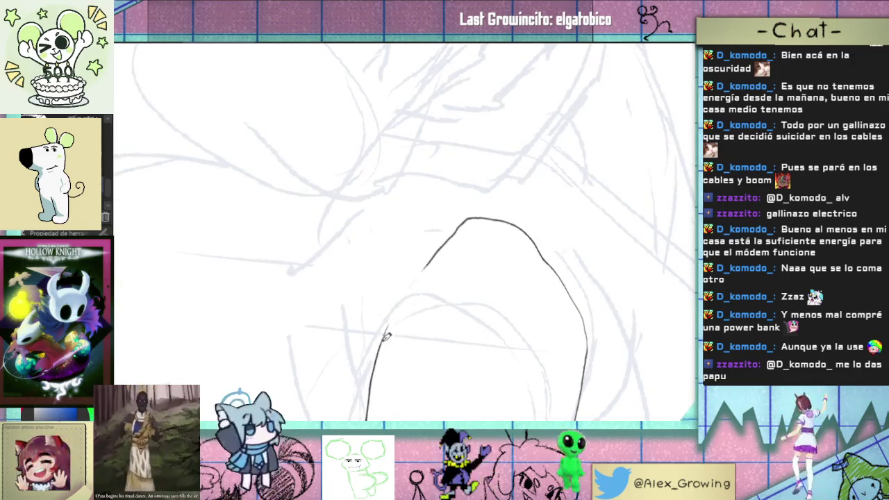
{"action": "mouse_move", "coordinate": [436, 269]}
{"action": "left_mouse_down"}
{"action": "mouse_move", "coordinate": [448, 269]}
{"action": "mouse_move", "coordinate": [448, 324]}
{"action": "mouse_move", "coordinate": [387, 337]}
{"action": "mouse_move", "coordinate": [441, 357]}
{"action": "mouse_move", "coordinate": [435, 368]}
{"action": "left_mouse_up"}
{"action": "mouse_move", "coordinate": [398, 335]}
{"action": "left_mouse_down"}
{"action": "mouse_move", "coordinate": [408, 295]}
{"action": "mouse_move", "coordinate": [492, 257]}
{"action": "mouse_move", "coordinate": [488, 294]}
{"action": "mouse_move", "coordinate": [566, 231]}
{"action": "left_mouse_up"}
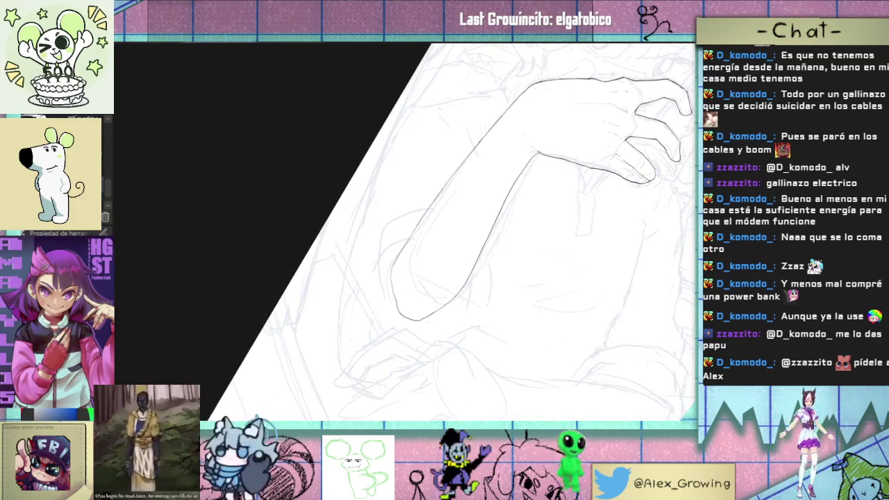
{"action": "key", "text": "ctrl+@"}
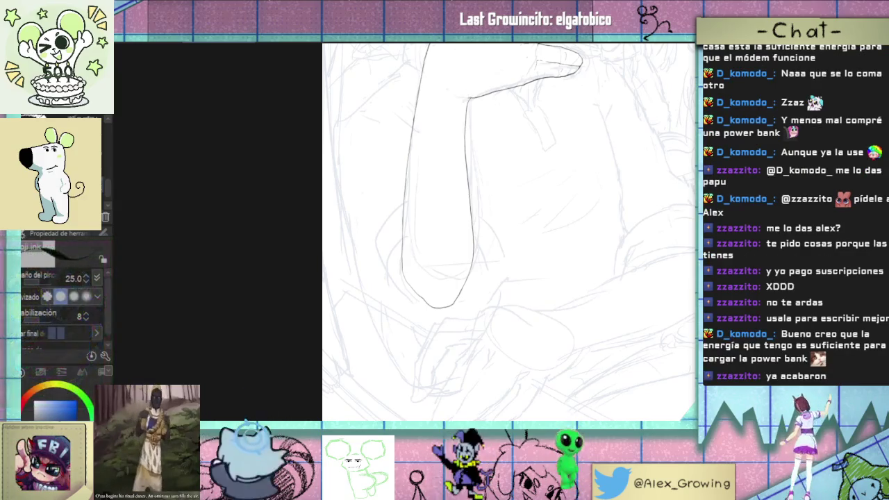
{"action": "mouse_move", "coordinate": [569, 121]}
{"action": "left_mouse_down"}
{"action": "mouse_move", "coordinate": [561, 260]}
{"action": "mouse_move", "coordinate": [561, 198]}
{"action": "mouse_move", "coordinate": [512, 264]}
{"action": "mouse_move", "coordinate": [504, 165]}
{"action": "left_mouse_up"}
Step: Undo the knuckle stroke and redraw the curved fingertip over the girl's face
{"action": "scroll", "coordinate": [505, 201], "scroll_direction": "up", "scroll_amount": 3}
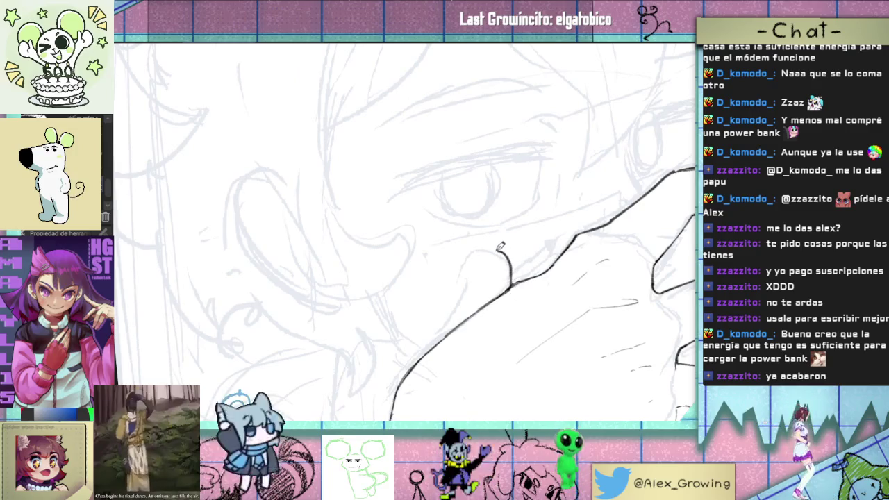
{"action": "mouse_move", "coordinate": [464, 288]}
{"action": "left_mouse_down"}
{"action": "mouse_move", "coordinate": [529, 292]}
{"action": "mouse_move", "coordinate": [522, 295]}
{"action": "mouse_move", "coordinate": [510, 273]}
{"action": "mouse_move", "coordinate": [434, 349]}
{"action": "left_mouse_up"}
{"action": "key", "text": "ctrl+z"}
{"action": "left_click_drag", "start_coordinate": [493, 299], "coordinate": [531, 290]}
Step: Ink the hand's upper edge beside the fingertip, then zoom out to see hand and face
{"action": "scroll", "coordinate": [531, 291], "scroll_direction": "up", "scroll_amount": 1}
{"action": "scroll", "coordinate": [528, 293], "scroll_direction": "up", "scroll_amount": 2}
{"action": "scroll", "coordinate": [524, 295], "scroll_direction": "up", "scroll_amount": 1}
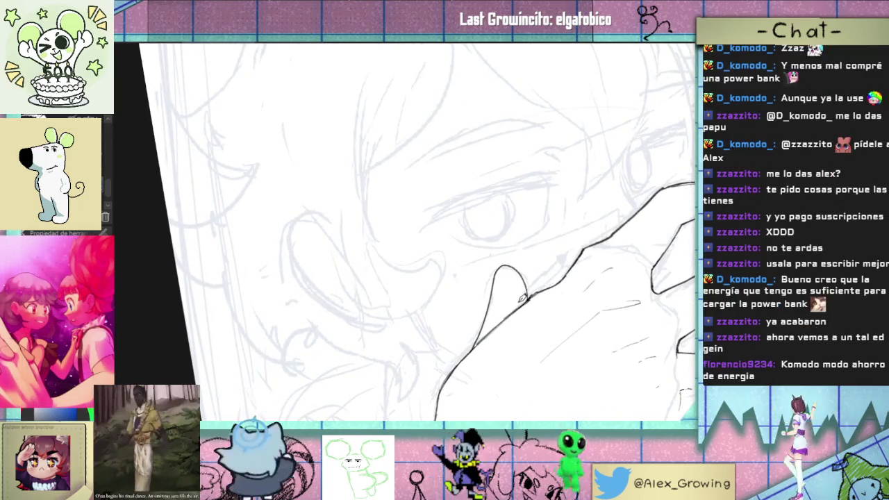
{"action": "scroll", "coordinate": [466, 356], "scroll_direction": "up", "scroll_amount": 3}
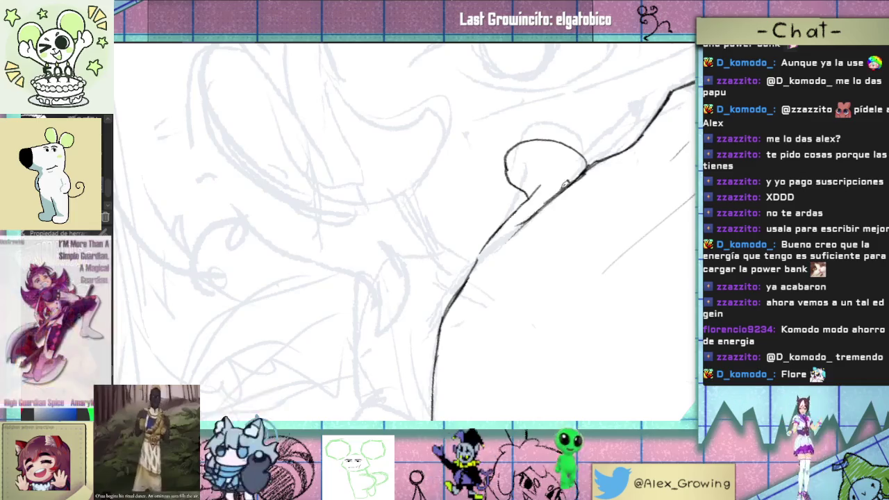
{"action": "left_click_drag", "start_coordinate": [509, 238], "coordinate": [460, 305]}
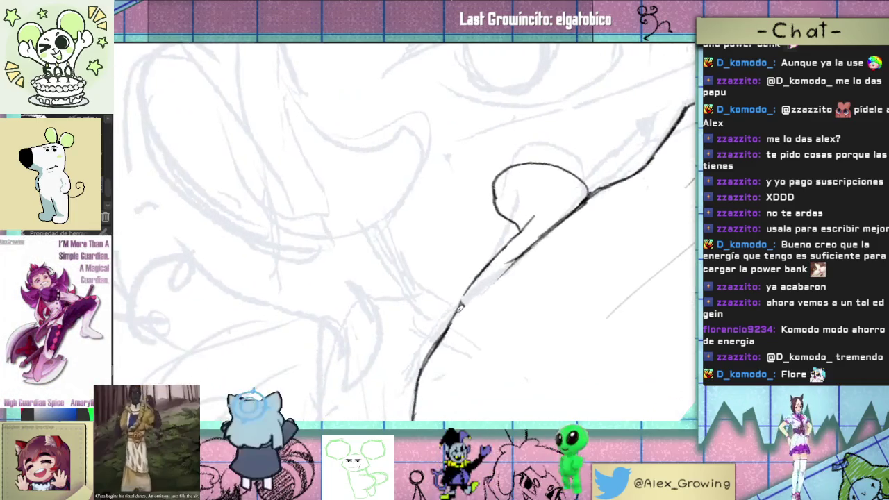
{"action": "left_click_drag", "start_coordinate": [479, 277], "coordinate": [524, 224]}
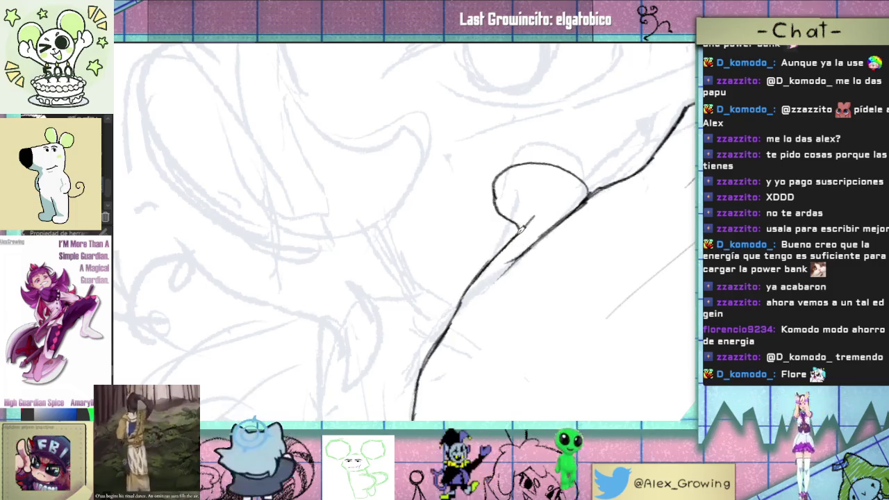
{"action": "left_click_drag", "start_coordinate": [526, 223], "coordinate": [531, 239]}
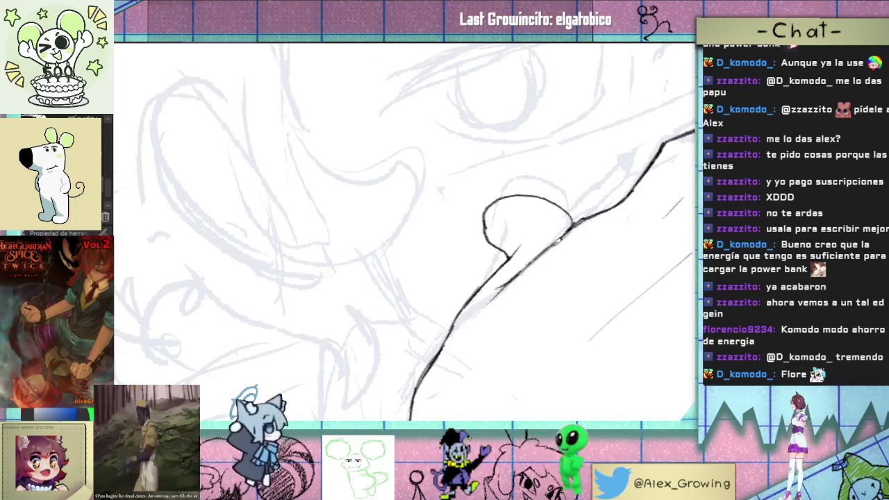
{"action": "left_click_drag", "start_coordinate": [578, 245], "coordinate": [490, 285]}
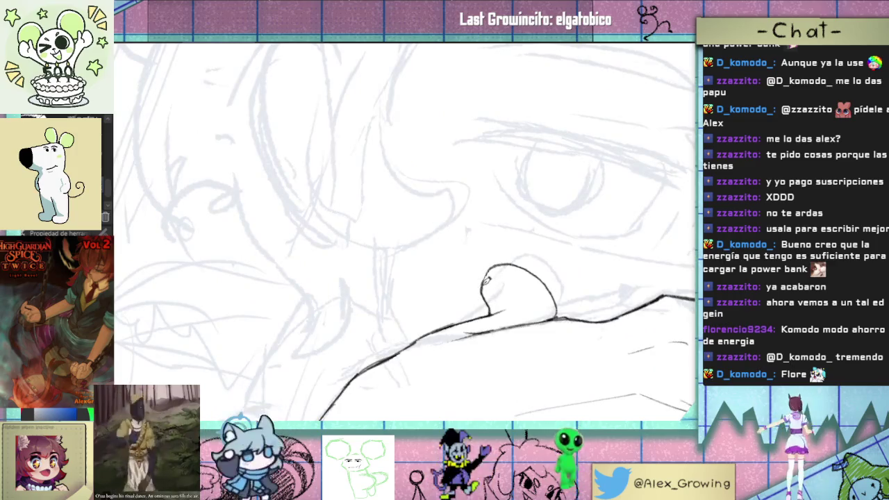
{"action": "mouse_move", "coordinate": [534, 250]}
{"action": "left_mouse_down"}
{"action": "mouse_move", "coordinate": [576, 238]}
{"action": "mouse_move", "coordinate": [564, 266]}
{"action": "mouse_move", "coordinate": [525, 290]}
{"action": "mouse_move", "coordinate": [531, 334]}
{"action": "mouse_move", "coordinate": [519, 347]}
{"action": "left_mouse_up"}
{"action": "mouse_move", "coordinate": [514, 290]}
{"action": "left_mouse_down"}
{"action": "mouse_move", "coordinate": [537, 285]}
{"action": "mouse_move", "coordinate": [512, 288]}
{"action": "left_mouse_up"}
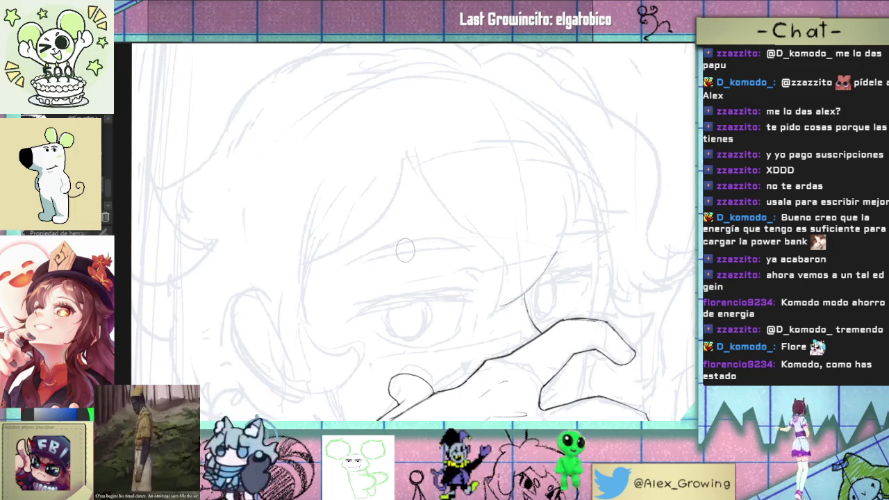
Step: Lengthen the ink line beside the face and ink a curved line at its side
{"action": "mouse_move", "coordinate": [567, 225]}
{"action": "left_mouse_down"}
{"action": "mouse_move", "coordinate": [486, 316]}
{"action": "mouse_move", "coordinate": [515, 237]}
{"action": "left_mouse_up"}
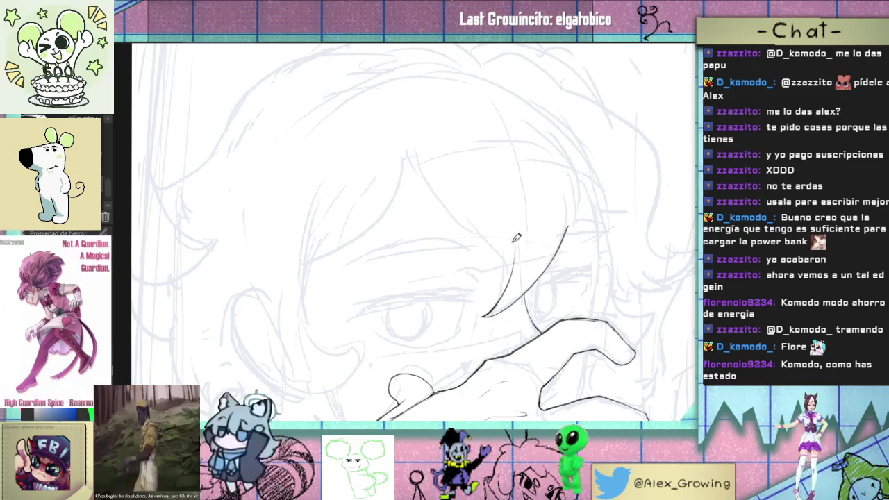
{"action": "left_click_drag", "start_coordinate": [504, 288], "coordinate": [561, 288]}
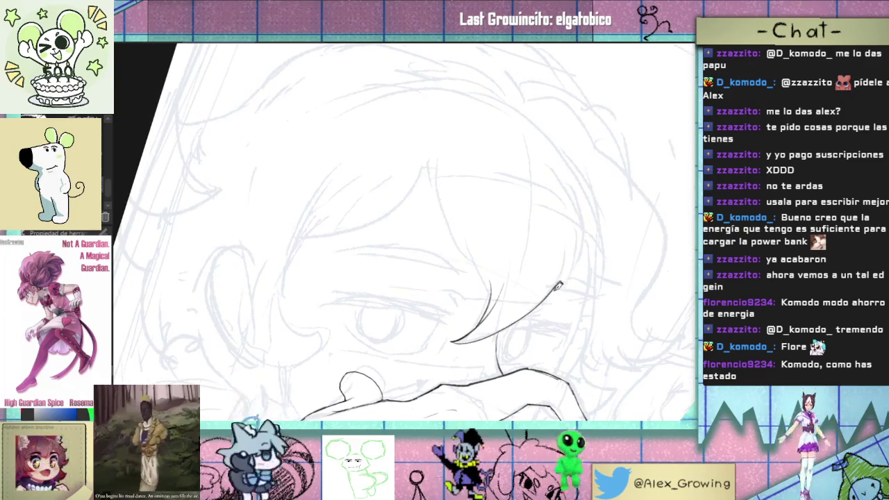
{"action": "mouse_move", "coordinate": [569, 225]}
{"action": "left_mouse_down"}
{"action": "mouse_move", "coordinate": [555, 326]}
{"action": "mouse_move", "coordinate": [503, 317]}
{"action": "left_mouse_up"}
{"action": "left_click_drag", "start_coordinate": [487, 363], "coordinate": [531, 245]}
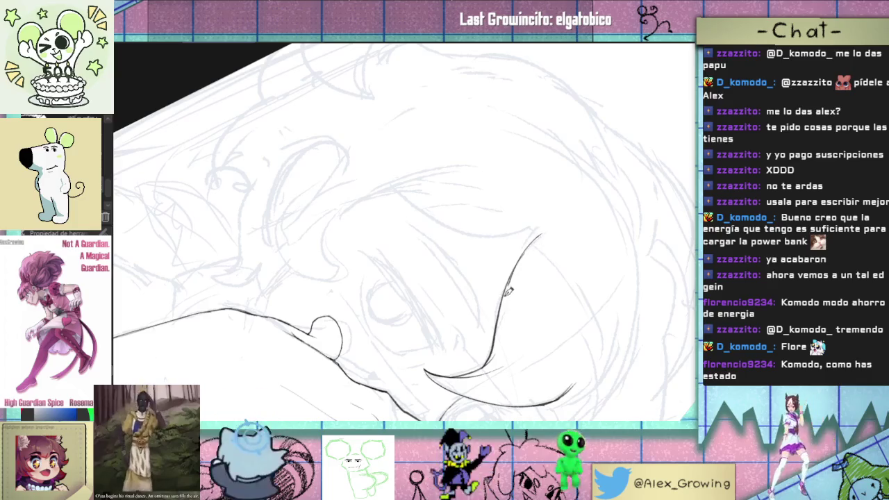
Step: Undo the short stroke at the bottom point and ink a hair line running upward
{"action": "scroll", "coordinate": [536, 208], "scroll_direction": "up", "scroll_amount": 2}
{"action": "scroll", "coordinate": [526, 249], "scroll_direction": "up", "scroll_amount": 2}
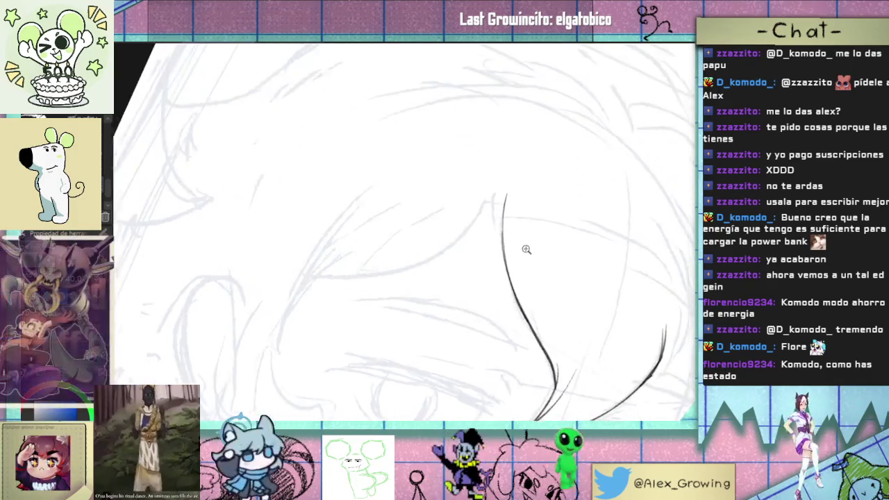
{"action": "mouse_move", "coordinate": [526, 250]}
{"action": "left_mouse_down"}
{"action": "mouse_move", "coordinate": [514, 229]}
{"action": "mouse_move", "coordinate": [519, 244]}
{"action": "left_mouse_up"}
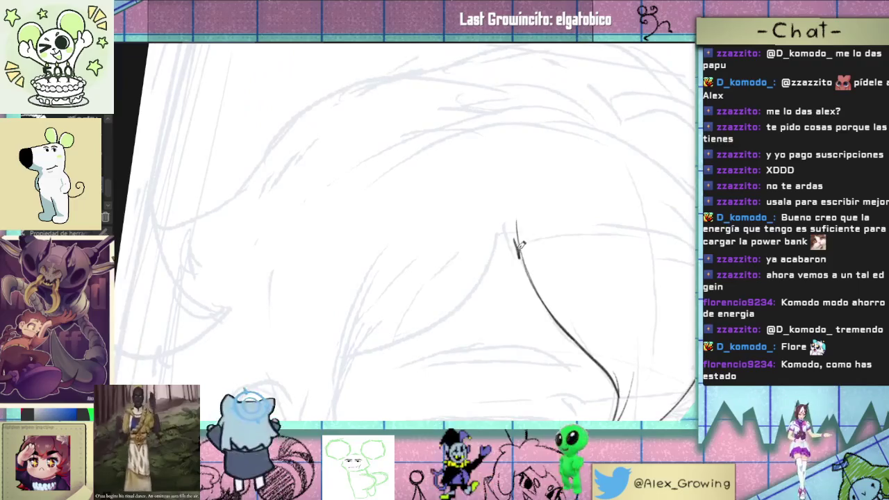
{"action": "mouse_move", "coordinate": [497, 285]}
{"action": "left_mouse_down"}
{"action": "mouse_move", "coordinate": [452, 369]}
{"action": "mouse_move", "coordinate": [375, 273]}
{"action": "mouse_move", "coordinate": [420, 363]}
{"action": "mouse_move", "coordinate": [377, 387]}
{"action": "mouse_move", "coordinate": [471, 231]}
{"action": "left_mouse_up"}
{"action": "key", "text": "ctrl+z"}
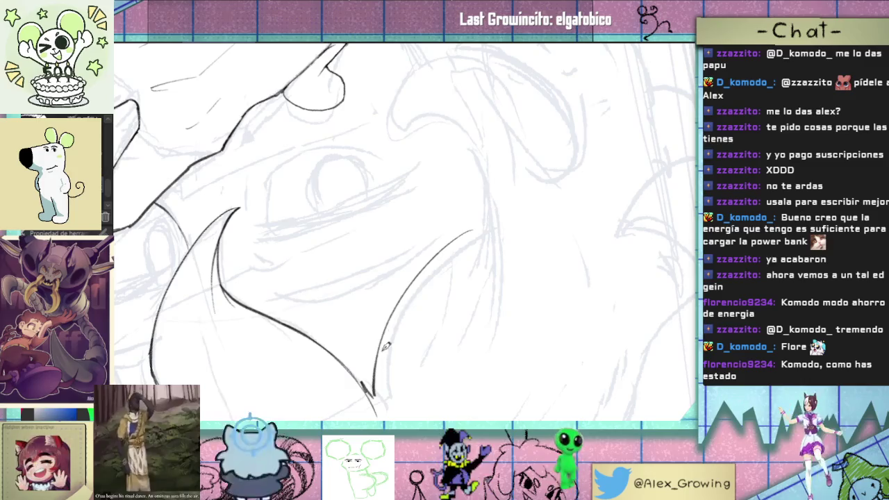
{"action": "mouse_move", "coordinate": [387, 328]}
{"action": "left_mouse_down"}
{"action": "mouse_move", "coordinate": [505, 211]}
{"action": "mouse_move", "coordinate": [533, 163]}
{"action": "mouse_move", "coordinate": [447, 224]}
{"action": "left_mouse_up"}
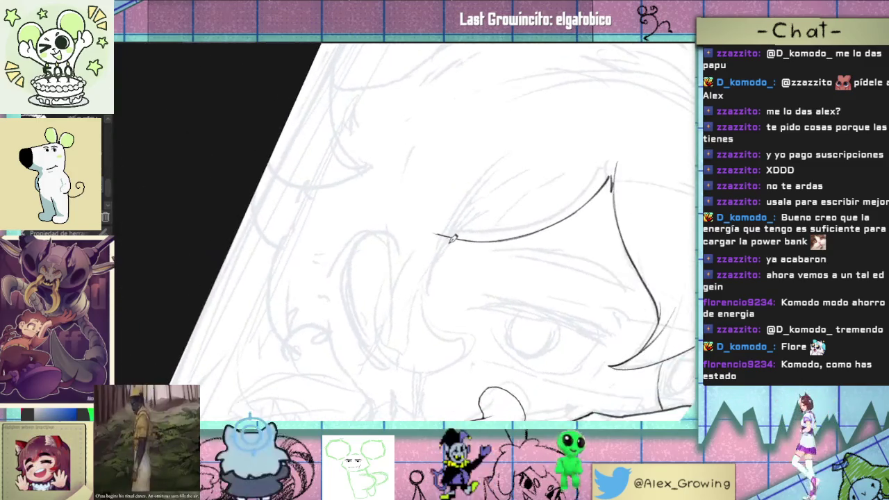
Step: Ink a curved hair strand, redrawing it several times until a longer version sticks
{"action": "left_click_drag", "start_coordinate": [423, 328], "coordinate": [495, 185]}
{"action": "key", "text": "ctrl+z"}
{"action": "mouse_move", "coordinate": [423, 328]}
{"action": "left_mouse_down"}
{"action": "mouse_move", "coordinate": [497, 189]}
{"action": "mouse_move", "coordinate": [504, 268]}
{"action": "mouse_move", "coordinate": [486, 291]}
{"action": "left_mouse_up"}
{"action": "key", "text": "ctrl+z"}
{"action": "left_click_drag", "start_coordinate": [412, 355], "coordinate": [506, 220]}
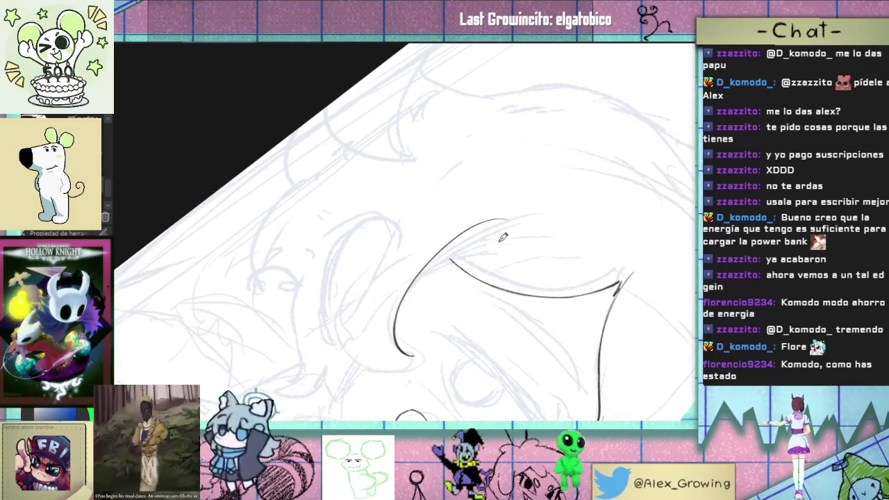
{"action": "key", "text": "ctrl+z"}
{"action": "left_click_drag", "start_coordinate": [412, 354], "coordinate": [532, 220]}
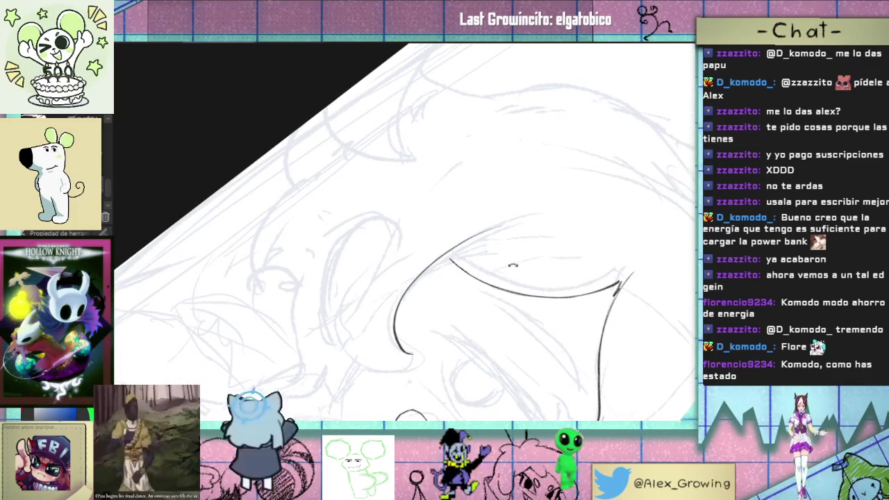
Step: Undo the up-left curve and redraw it as a curved hair strand over the sketch
{"action": "left_click_drag", "start_coordinate": [512, 264], "coordinate": [461, 254]}
{"action": "scroll", "coordinate": [444, 254], "scroll_direction": "up", "scroll_amount": 5}
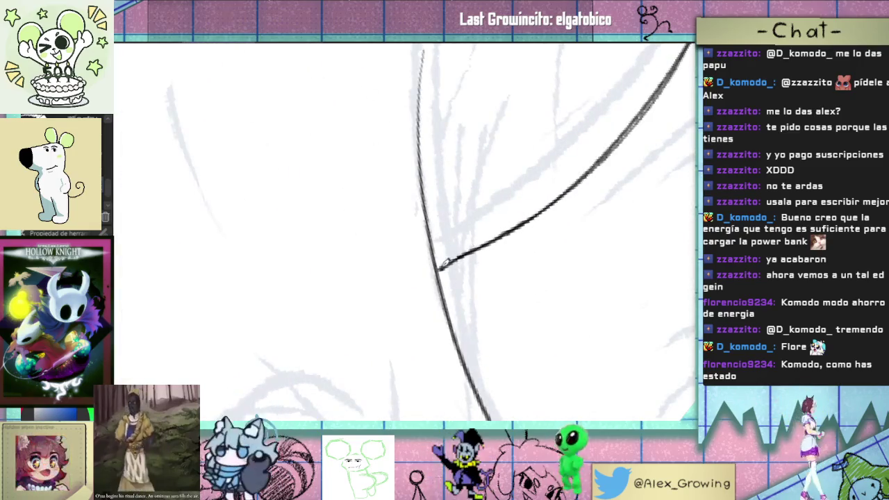
{"action": "scroll", "coordinate": [450, 260], "scroll_direction": "down", "scroll_amount": 5}
{"action": "mouse_move", "coordinate": [450, 260]}
{"action": "left_mouse_down"}
{"action": "mouse_move", "coordinate": [453, 329]}
{"action": "mouse_move", "coordinate": [394, 277]}
{"action": "mouse_move", "coordinate": [483, 278]}
{"action": "mouse_move", "coordinate": [455, 375]}
{"action": "mouse_move", "coordinate": [496, 212]}
{"action": "mouse_move", "coordinate": [393, 349]}
{"action": "mouse_move", "coordinate": [477, 363]}
{"action": "mouse_move", "coordinate": [539, 310]}
{"action": "mouse_move", "coordinate": [493, 283]}
{"action": "mouse_move", "coordinate": [443, 292]}
{"action": "left_mouse_up"}
{"action": "key", "text": "ctrl+z"}
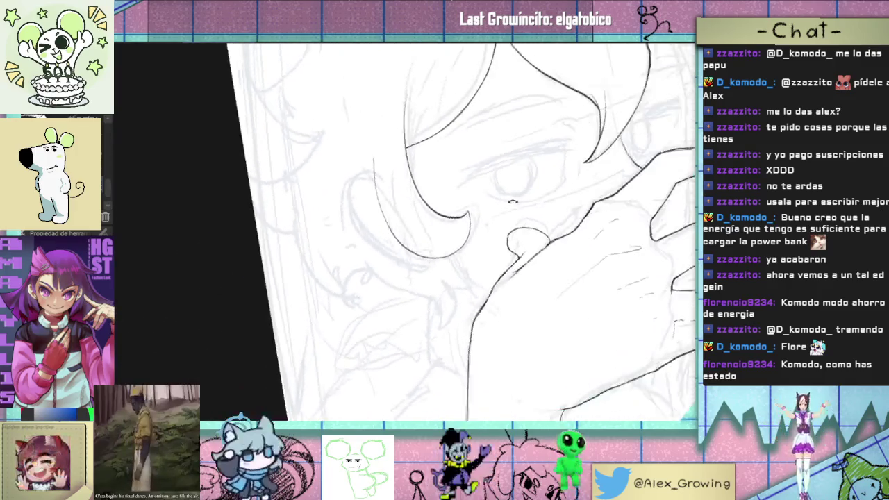
{"action": "left_click_drag", "start_coordinate": [511, 288], "coordinate": [339, 262]}
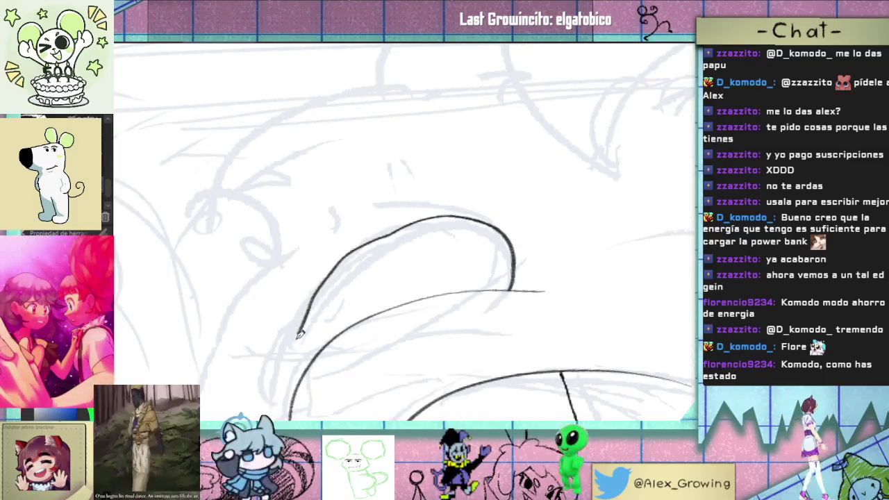
Step: Ink two inner lines along the left side of the ear
{"action": "left_click_drag", "start_coordinate": [394, 350], "coordinate": [392, 358]}
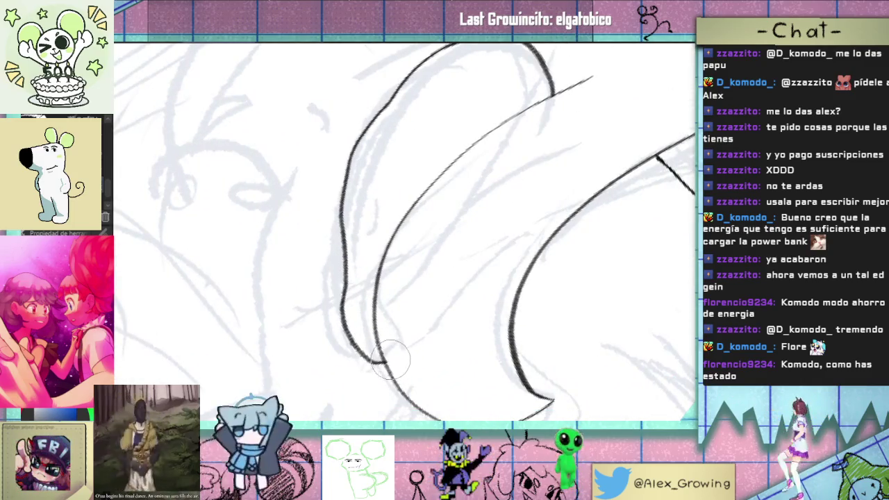
{"action": "mouse_move", "coordinate": [390, 337]}
{"action": "left_mouse_down"}
{"action": "mouse_move", "coordinate": [459, 339]}
{"action": "mouse_move", "coordinate": [480, 268]}
{"action": "left_mouse_up"}
{"action": "left_click_drag", "start_coordinate": [406, 261], "coordinate": [387, 293]}
{"action": "left_click_drag", "start_coordinate": [383, 326], "coordinate": [375, 392]}
Step: Zoom out to the face and start dark hatching for the closed eye's lashes
{"action": "mouse_move", "coordinate": [479, 267]}
{"action": "left_mouse_down"}
{"action": "mouse_move", "coordinate": [445, 235]}
{"action": "mouse_move", "coordinate": [435, 277]}
{"action": "left_mouse_up"}
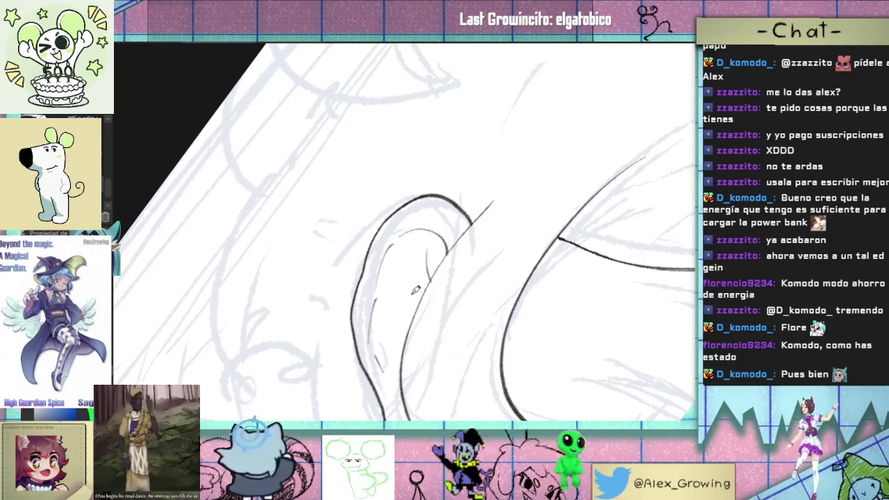
{"action": "mouse_move", "coordinate": [403, 337]}
{"action": "left_mouse_down"}
{"action": "mouse_move", "coordinate": [534, 249]}
{"action": "mouse_move", "coordinate": [531, 273]}
{"action": "mouse_move", "coordinate": [392, 288]}
{"action": "left_mouse_up"}
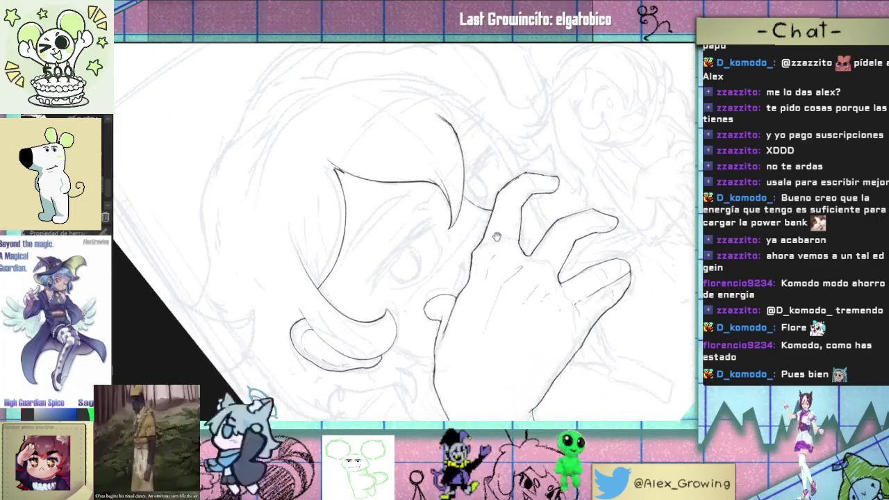
{"action": "mouse_move", "coordinate": [479, 200]}
{"action": "left_mouse_down"}
{"action": "mouse_move", "coordinate": [382, 297]}
{"action": "mouse_move", "coordinate": [411, 261]}
{"action": "left_mouse_up"}
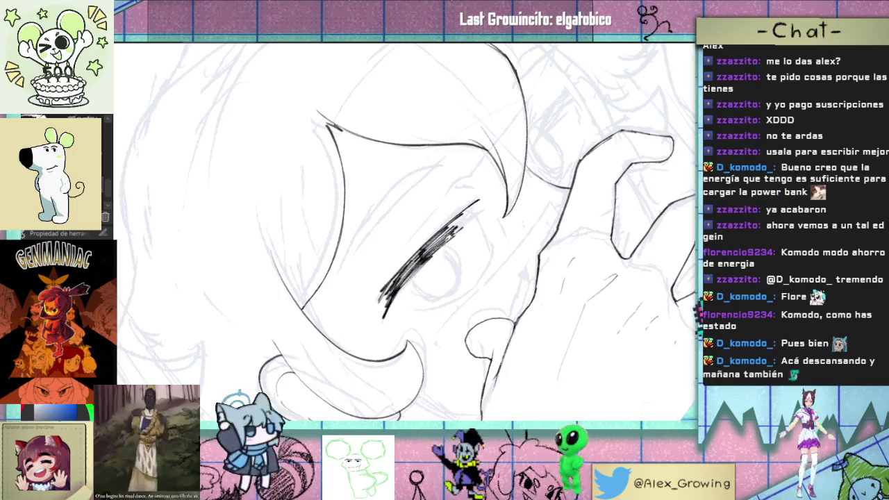
Step: Extend the lash hatching toward the outer corner and darken its inner end
{"action": "left_click_drag", "start_coordinate": [383, 297], "coordinate": [486, 206]}
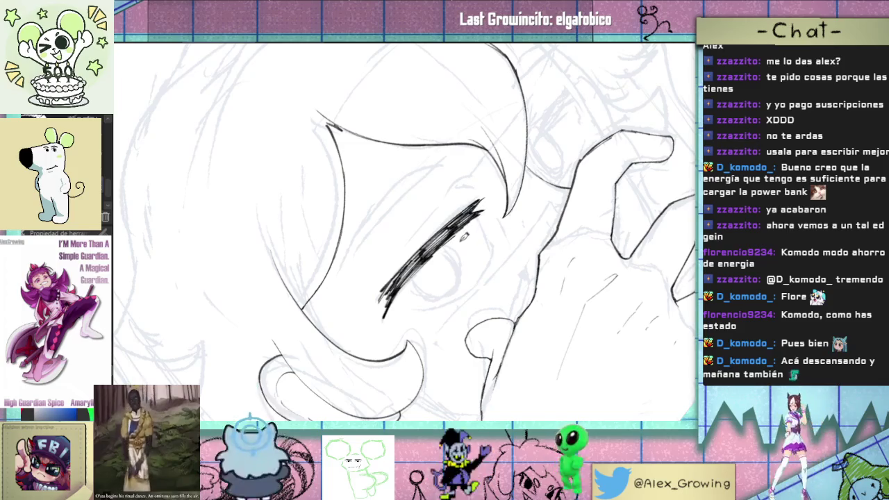
{"action": "left_click_drag", "start_coordinate": [402, 283], "coordinate": [477, 215]}
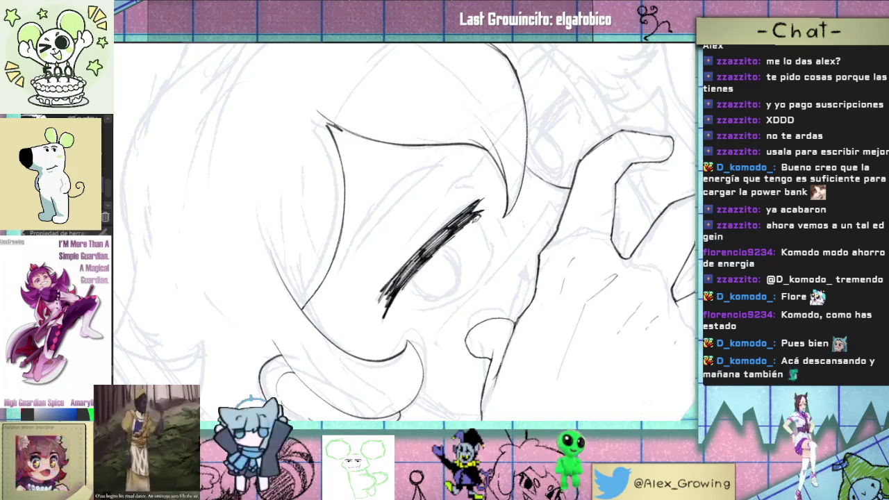
{"action": "left_click", "coordinate": [462, 247]}
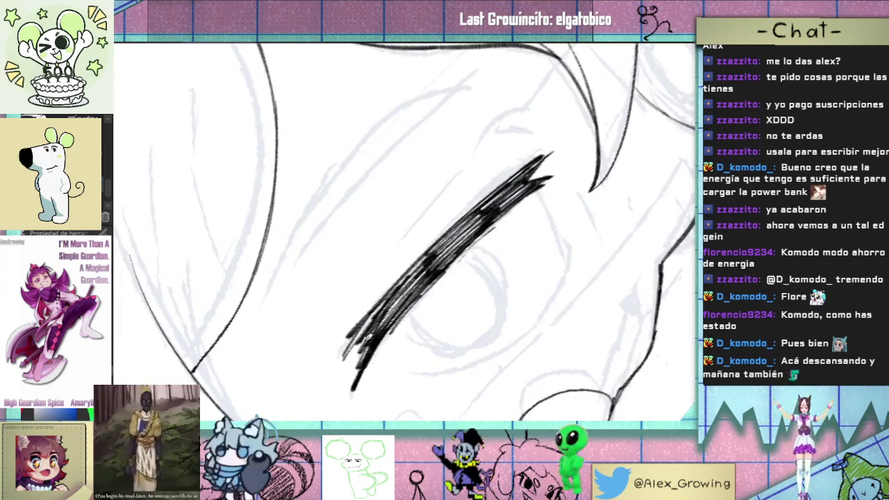
{"action": "mouse_move", "coordinate": [399, 314]}
{"action": "left_mouse_down"}
{"action": "mouse_move", "coordinate": [478, 225]}
{"action": "mouse_move", "coordinate": [477, 267]}
{"action": "left_mouse_up"}
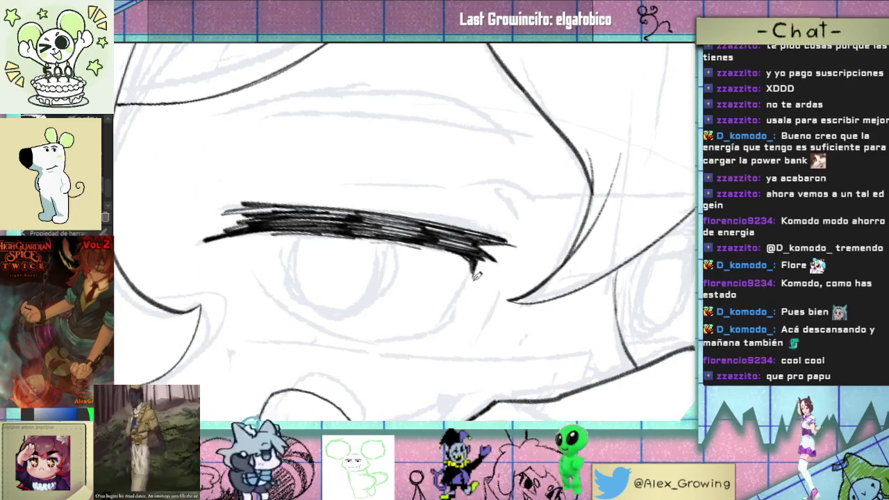
{"action": "mouse_move", "coordinate": [471, 306]}
{"action": "left_mouse_down"}
{"action": "mouse_move", "coordinate": [386, 260]}
{"action": "mouse_move", "coordinate": [417, 319]}
{"action": "left_mouse_up"}
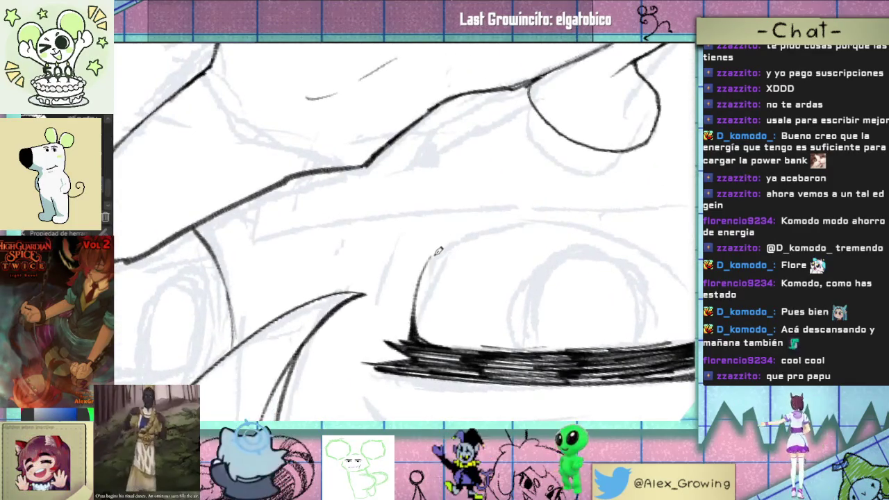
{"action": "left_click_drag", "start_coordinate": [419, 329], "coordinate": [478, 334]}
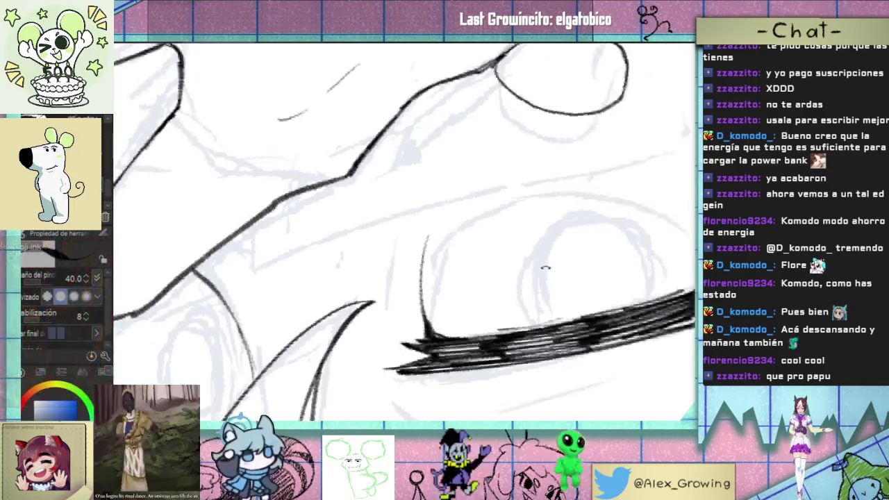
Step: Ink a curved eyelid line near the lashes, redoing it until placed slightly further left
{"action": "left_click_drag", "start_coordinate": [461, 290], "coordinate": [489, 378]}
{"action": "key", "text": "ctrl+z"}
{"action": "left_click_drag", "start_coordinate": [461, 290], "coordinate": [490, 378]}
{"action": "key", "text": "ctrl+z"}
{"action": "left_click_drag", "start_coordinate": [452, 305], "coordinate": [489, 378]}
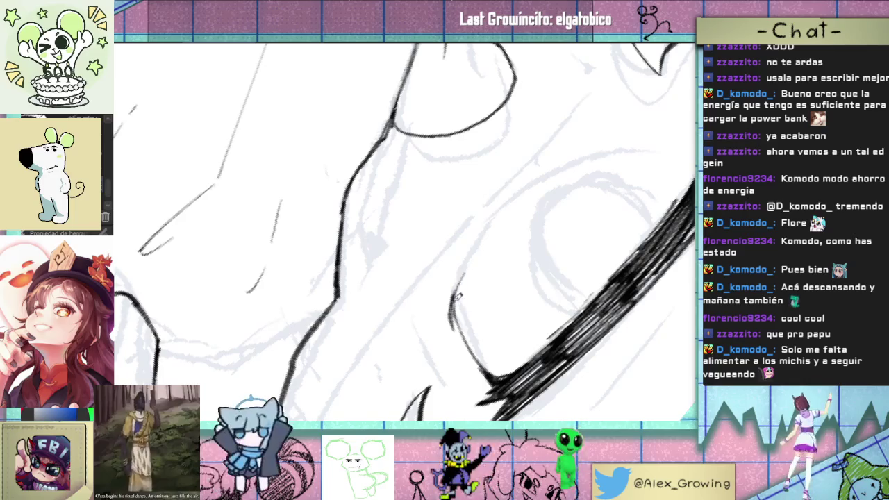
Step: Redraw the eyelid curve beside the lashes, then zoom out to check the whole eye
{"action": "left_click_drag", "start_coordinate": [558, 168], "coordinate": [425, 308]}
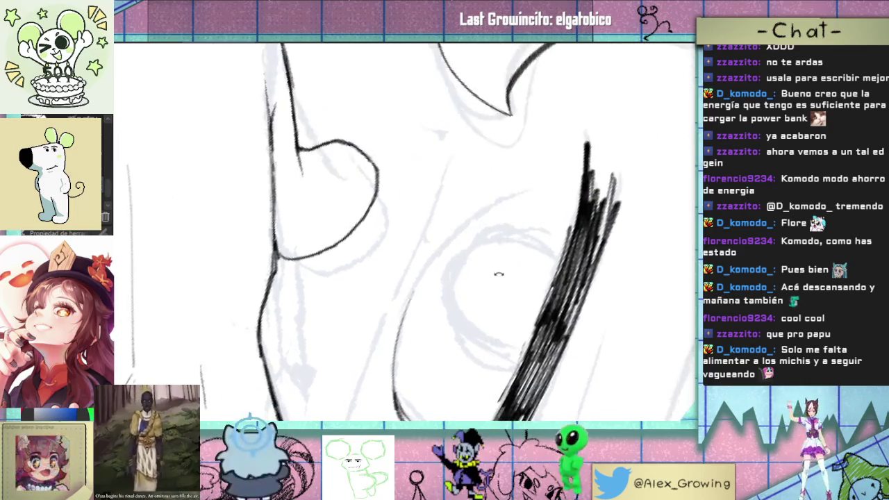
{"action": "left_click_drag", "start_coordinate": [435, 263], "coordinate": [486, 208]}
{"action": "key", "text": "ctrl+z"}
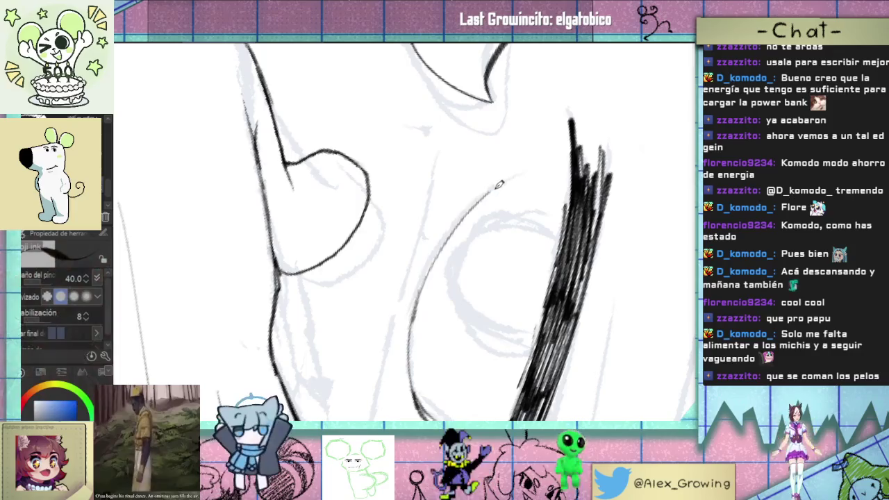
{"action": "left_click_drag", "start_coordinate": [415, 309], "coordinate": [501, 182]}
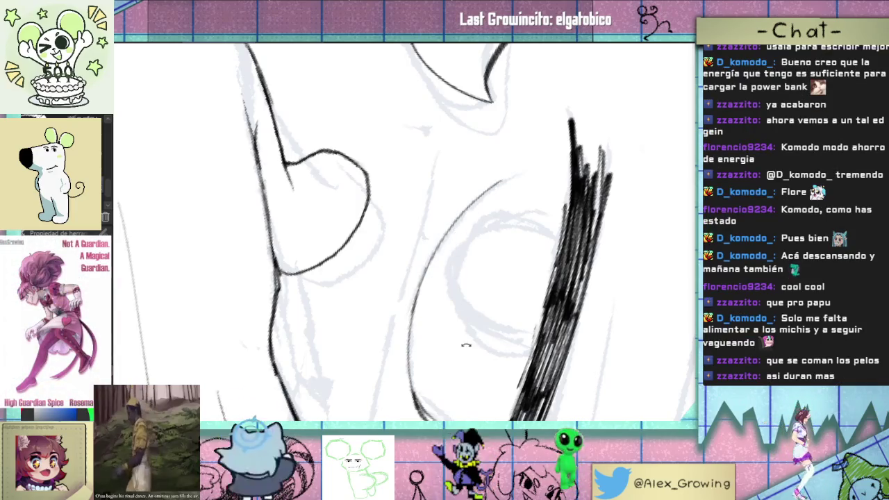
{"action": "left_click_drag", "start_coordinate": [466, 345], "coordinate": [507, 213]}
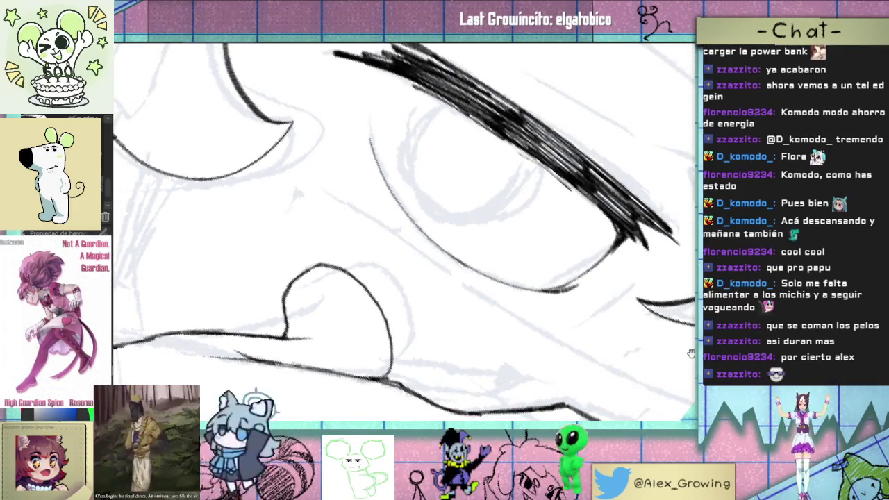
{"action": "left_click_drag", "start_coordinate": [690, 353], "coordinate": [549, 346]}
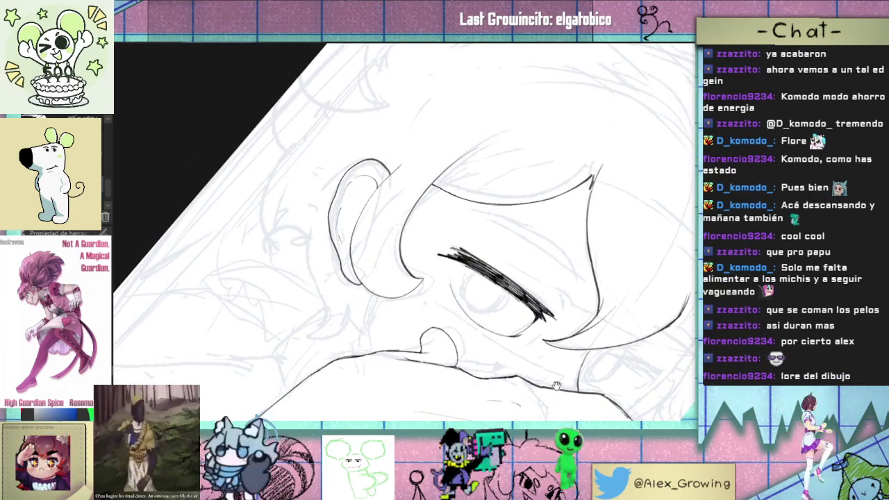
{"action": "mouse_move", "coordinate": [556, 386]}
{"action": "left_mouse_down"}
{"action": "mouse_move", "coordinate": [534, 346]}
{"action": "mouse_move", "coordinate": [479, 336]}
{"action": "left_mouse_up"}
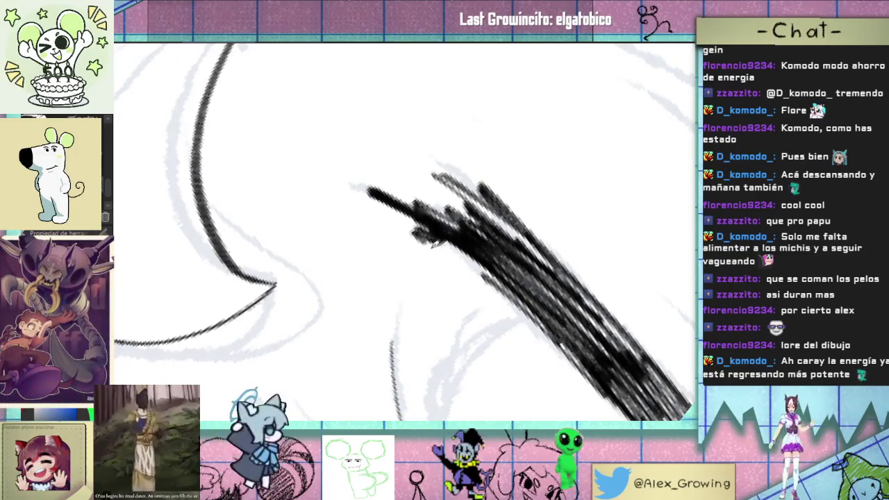
{"action": "left_click_drag", "start_coordinate": [422, 293], "coordinate": [494, 173]}
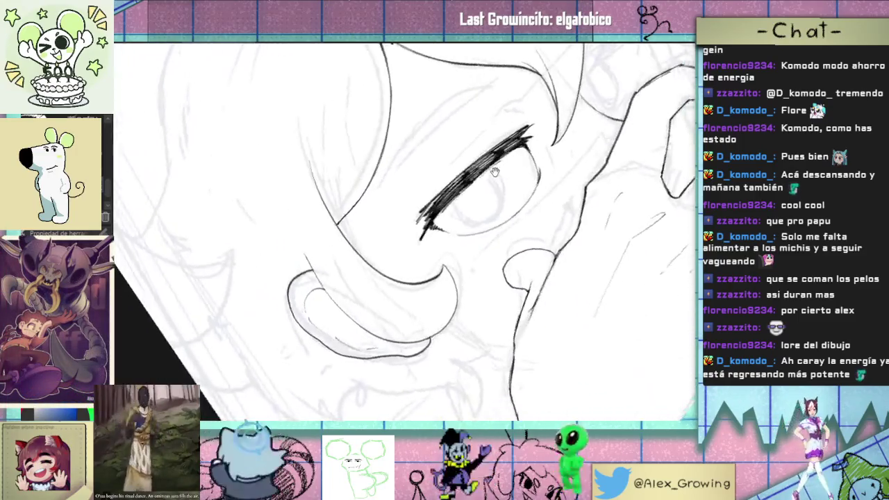
{"action": "scroll", "coordinate": [494, 172], "scroll_direction": "up", "scroll_amount": 2}
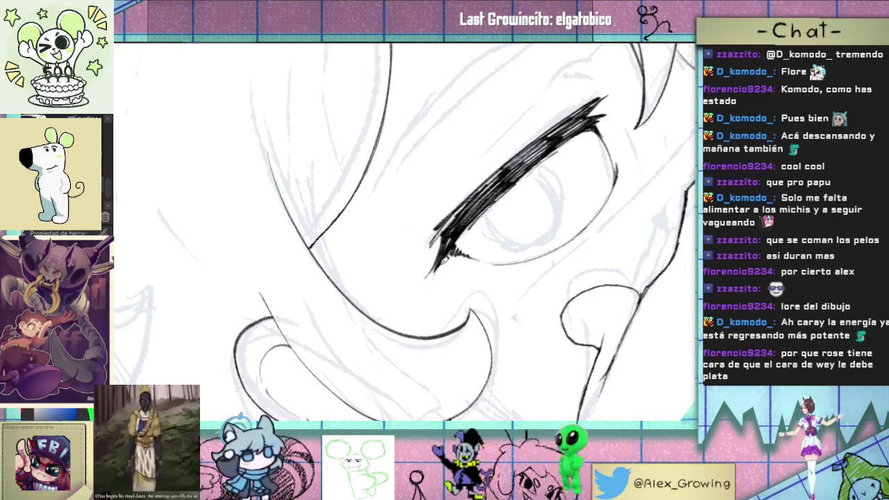
{"action": "left_click_drag", "start_coordinate": [415, 273], "coordinate": [427, 295]}
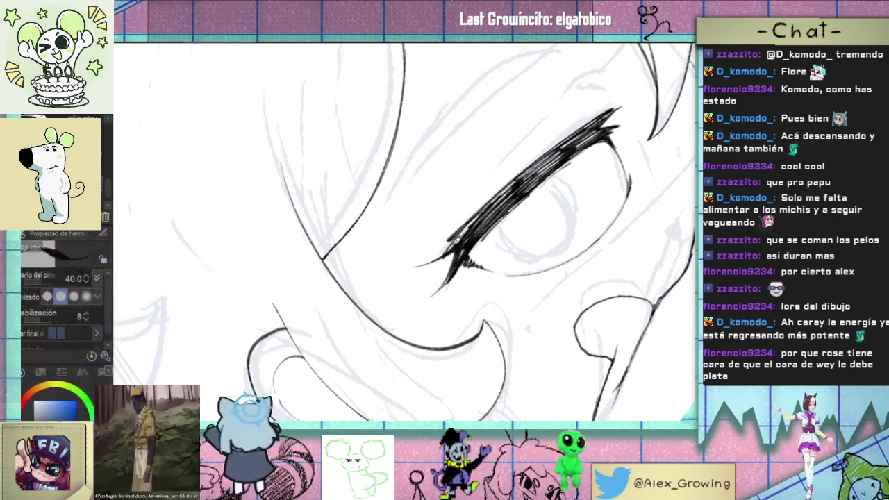
{"action": "scroll", "coordinate": [527, 336], "scroll_direction": "down", "scroll_amount": 5}
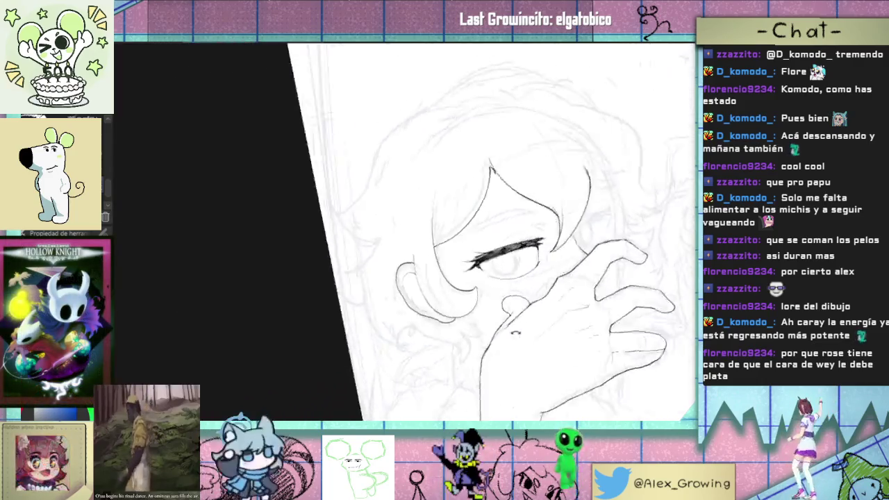
Step: Zoom and tilt the view around the closed eye's lash corner
{"action": "scroll", "coordinate": [527, 336], "scroll_direction": "up", "scroll_amount": 5}
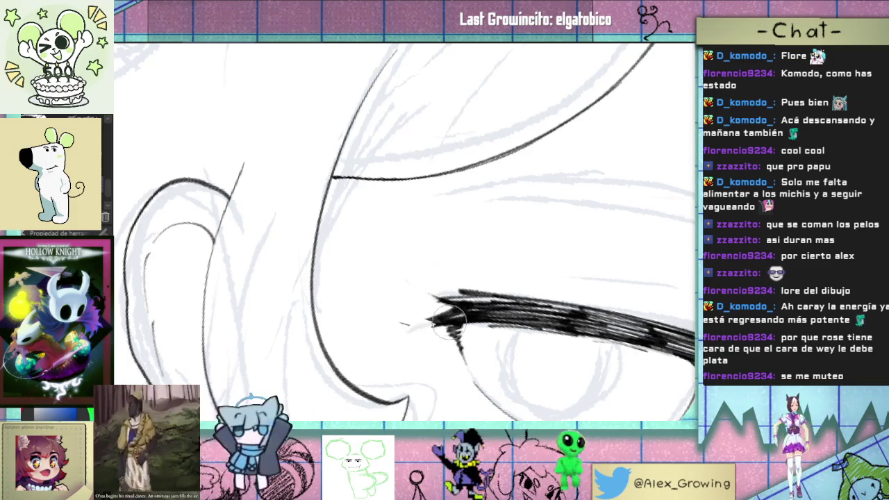
{"action": "left_click_drag", "start_coordinate": [430, 316], "coordinate": [456, 304]}
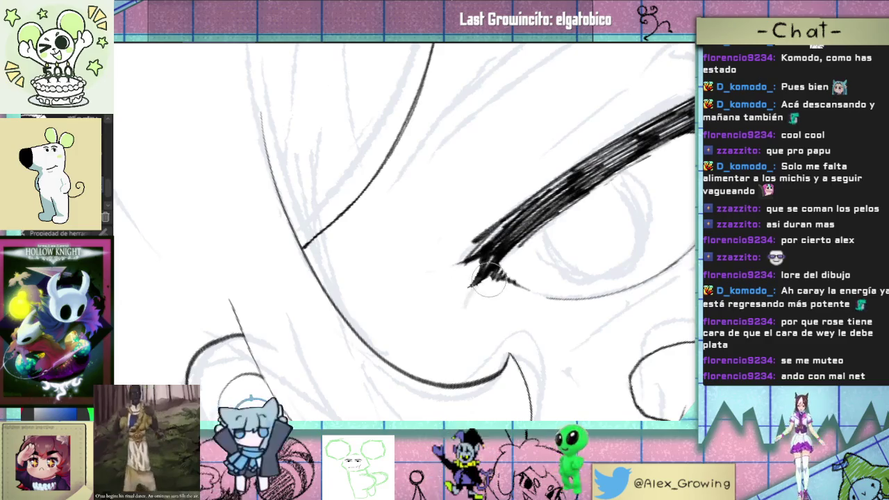
{"action": "scroll", "coordinate": [476, 291], "scroll_direction": "down", "scroll_amount": 5}
{"action": "mouse_move", "coordinate": [476, 291]}
{"action": "left_mouse_down"}
{"action": "mouse_move", "coordinate": [555, 297]}
{"action": "mouse_move", "coordinate": [486, 285]}
{"action": "mouse_move", "coordinate": [529, 222]}
{"action": "left_mouse_up"}
{"action": "scroll", "coordinate": [461, 277], "scroll_direction": "up", "scroll_amount": 5}
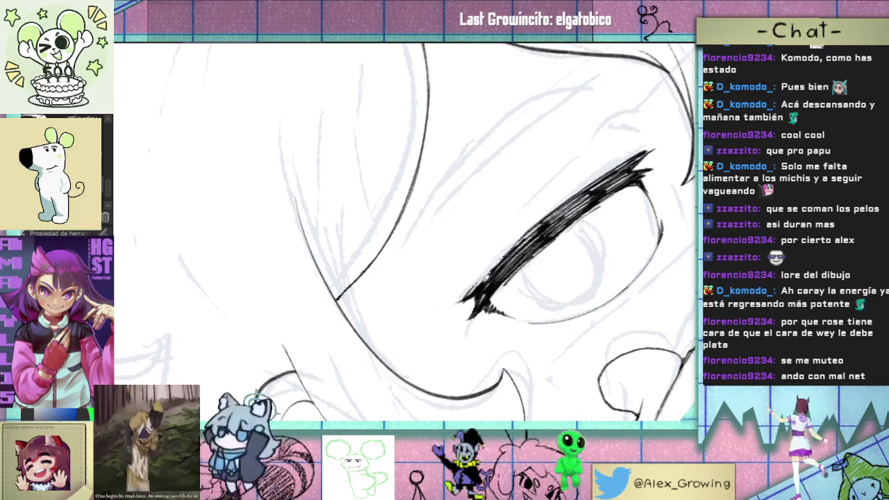
{"action": "left_click_drag", "start_coordinate": [559, 209], "coordinate": [527, 222]}
{"action": "scroll", "coordinate": [528, 222], "scroll_direction": "down", "scroll_amount": 3}
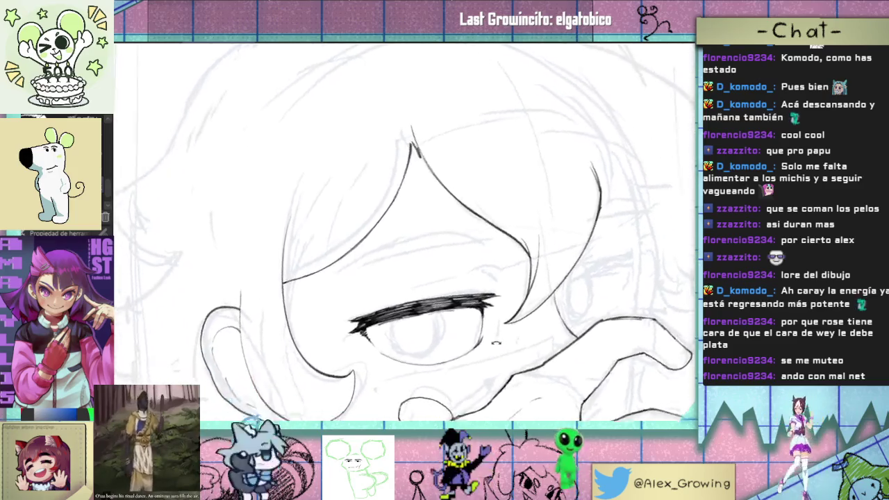
{"action": "scroll", "coordinate": [517, 221], "scroll_direction": "up", "scroll_amount": 4}
{"action": "scroll", "coordinate": [430, 320], "scroll_direction": "up", "scroll_amount": 3}
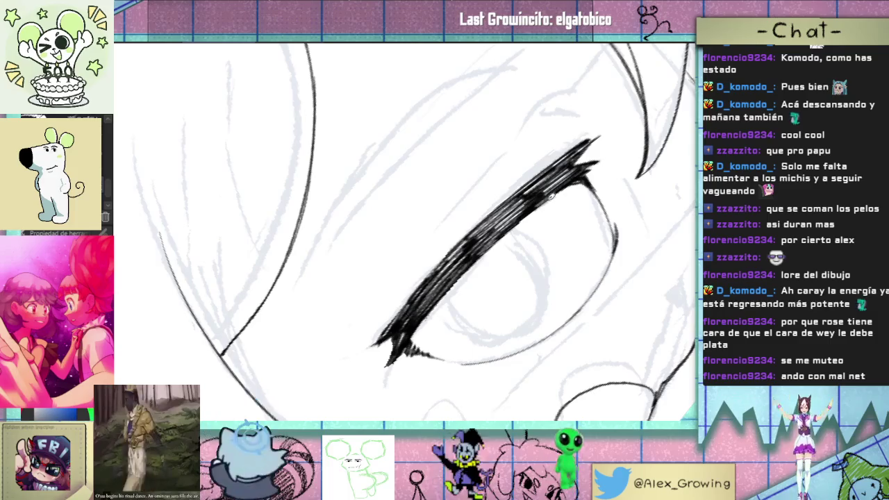
{"action": "left_click_drag", "start_coordinate": [517, 238], "coordinate": [519, 292]}
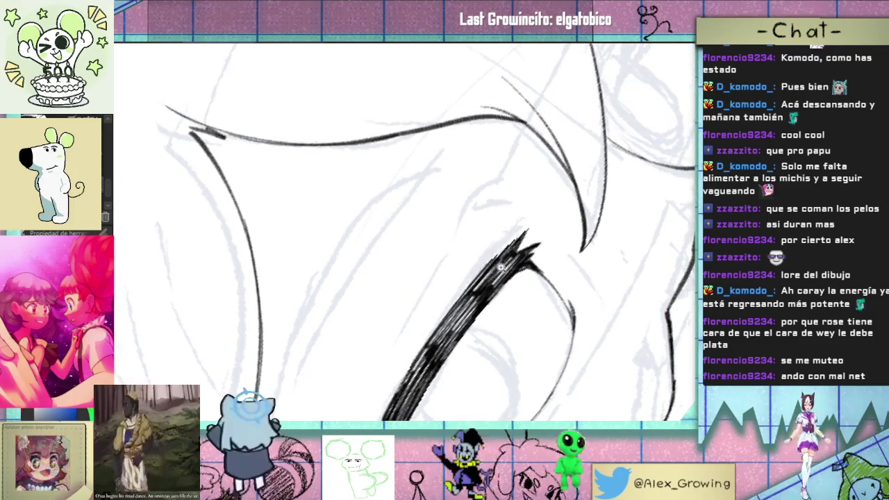
Step: Reset the canvas rotation with Ctrl+0 and pan across the sketch
{"action": "key", "text": "ctrl+0"}
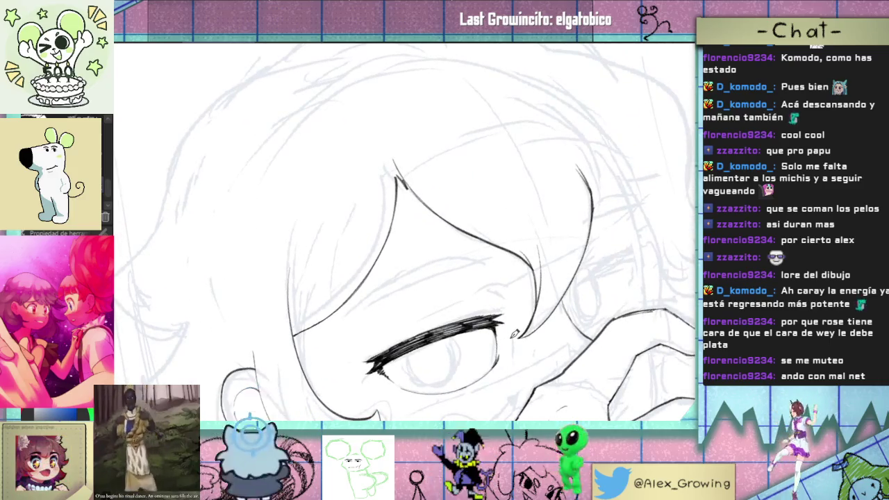
{"action": "mouse_move", "coordinate": [555, 229]}
{"action": "left_mouse_down"}
{"action": "mouse_move", "coordinate": [567, 203]}
{"action": "mouse_move", "coordinate": [497, 252]}
{"action": "left_mouse_up"}
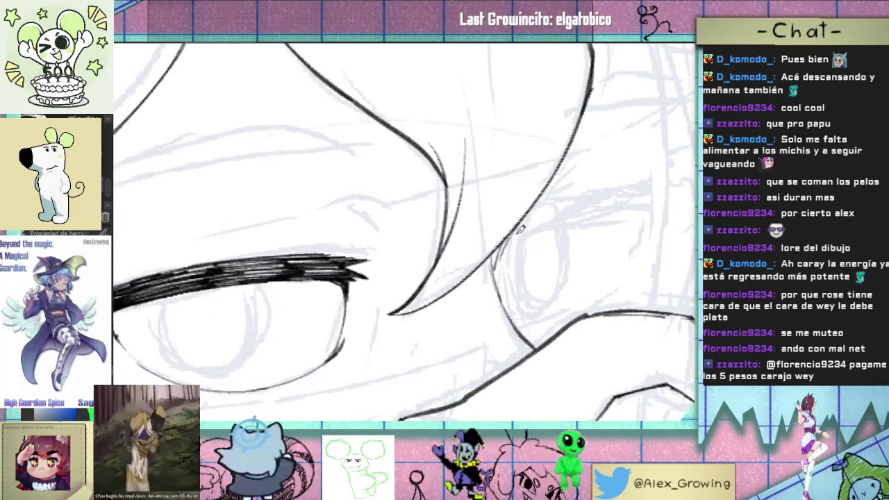
{"action": "mouse_move", "coordinate": [553, 195]}
{"action": "left_mouse_down"}
{"action": "mouse_move", "coordinate": [526, 287]}
{"action": "mouse_move", "coordinate": [547, 336]}
{"action": "mouse_move", "coordinate": [508, 296]}
{"action": "mouse_move", "coordinate": [498, 324]}
{"action": "mouse_move", "coordinate": [532, 319]}
{"action": "mouse_move", "coordinate": [449, 305]}
{"action": "mouse_move", "coordinate": [535, 277]}
{"action": "mouse_move", "coordinate": [554, 241]}
{"action": "left_mouse_up"}
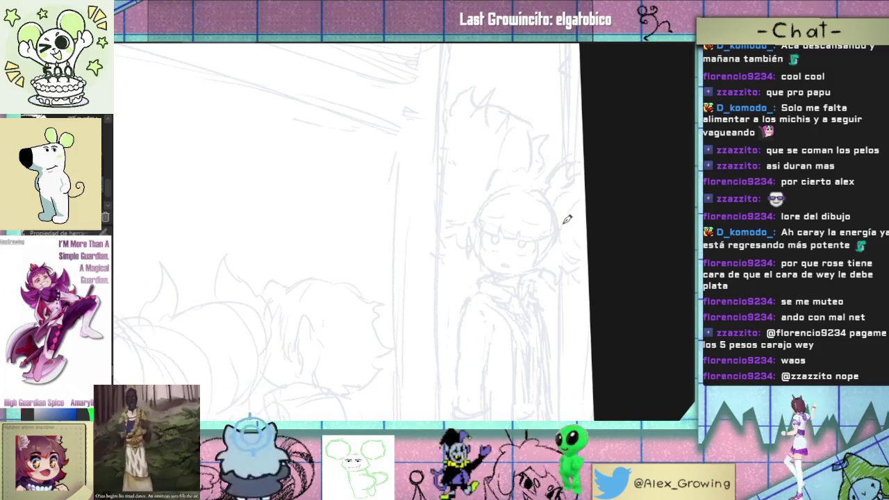
Step: Zoom in on the girl's face and undo the long hair outline on the right
{"action": "mouse_move", "coordinate": [548, 185]}
{"action": "left_mouse_down"}
{"action": "mouse_move", "coordinate": [571, 246]}
{"action": "mouse_move", "coordinate": [605, 260]}
{"action": "mouse_move", "coordinate": [599, 205]}
{"action": "mouse_move", "coordinate": [581, 277]}
{"action": "mouse_move", "coordinate": [601, 298]}
{"action": "left_mouse_up"}
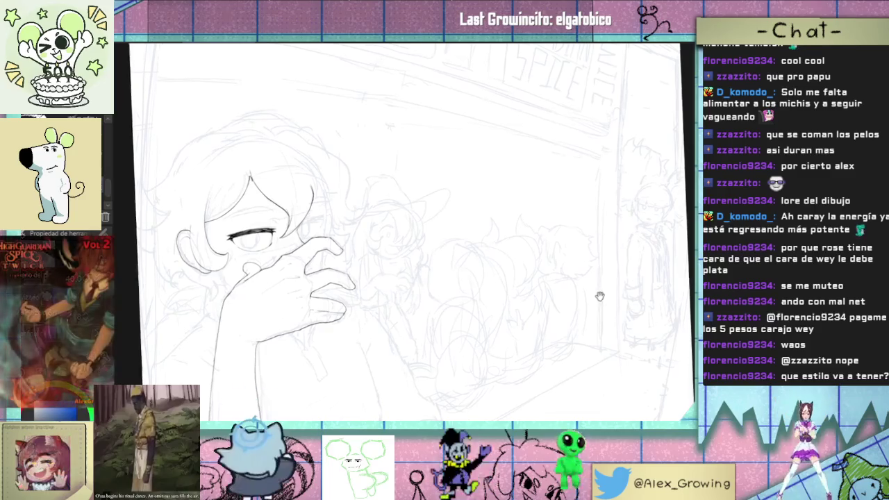
{"action": "left_click", "coordinate": [604, 298]}
{"action": "left_click", "coordinate": [624, 250]}
{"action": "left_click", "coordinate": [587, 271]}
{"action": "left_click", "coordinate": [581, 294]}
{"action": "left_click_drag", "start_coordinate": [570, 235], "coordinate": [564, 252]}
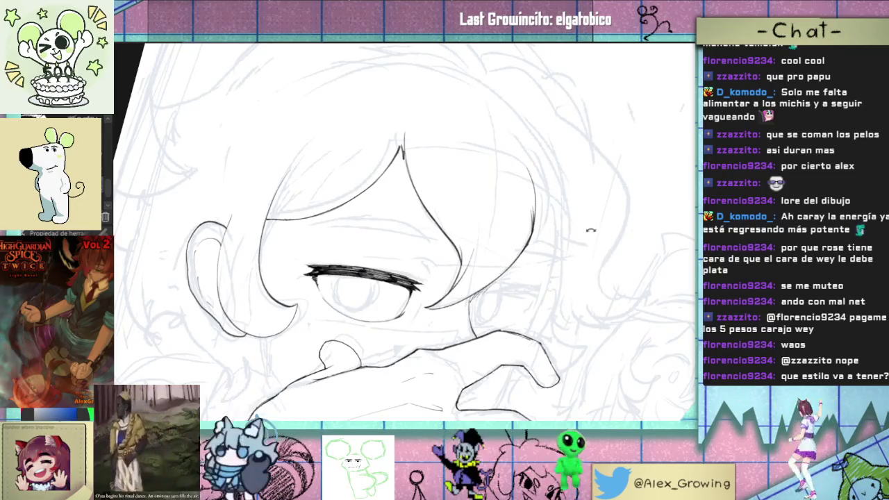
{"action": "left_click_drag", "start_coordinate": [590, 230], "coordinate": [550, 210]}
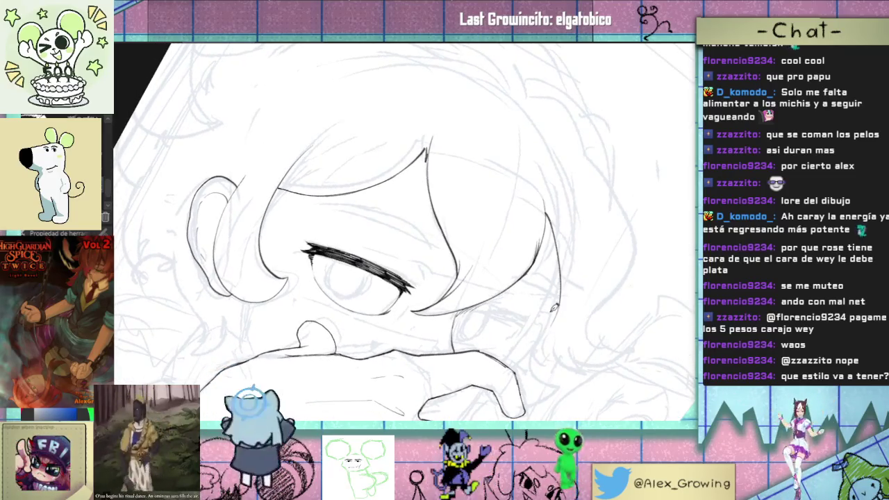
{"action": "left_click_drag", "start_coordinate": [565, 313], "coordinate": [579, 248]}
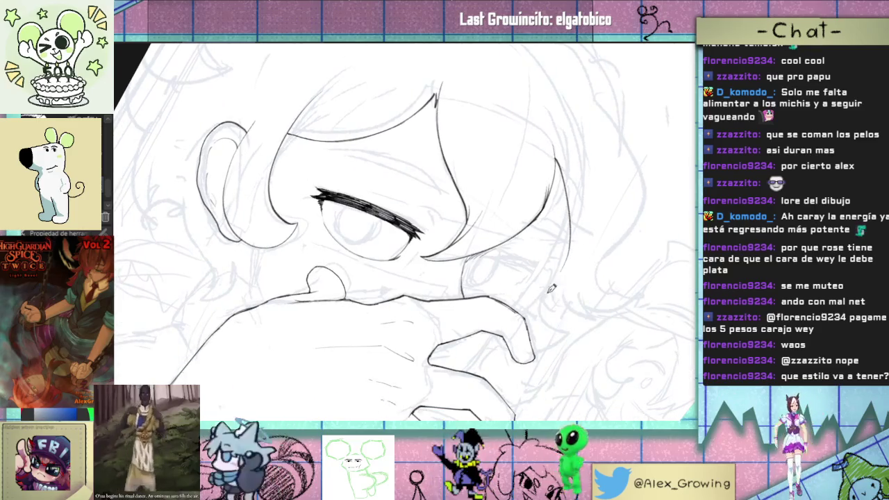
{"action": "key", "text": "ctrl+z"}
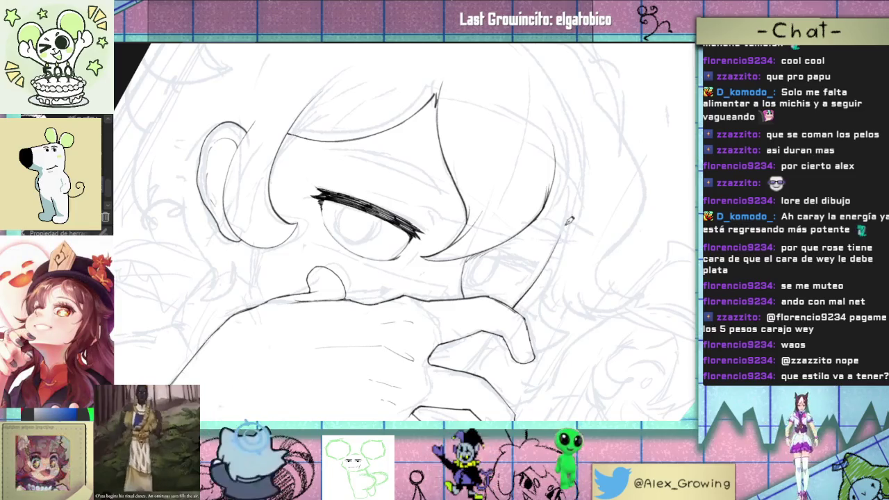
Step: Ink a long hair strand curving down beside the girl's face
{"action": "left_click_drag", "start_coordinate": [568, 227], "coordinate": [543, 282]}
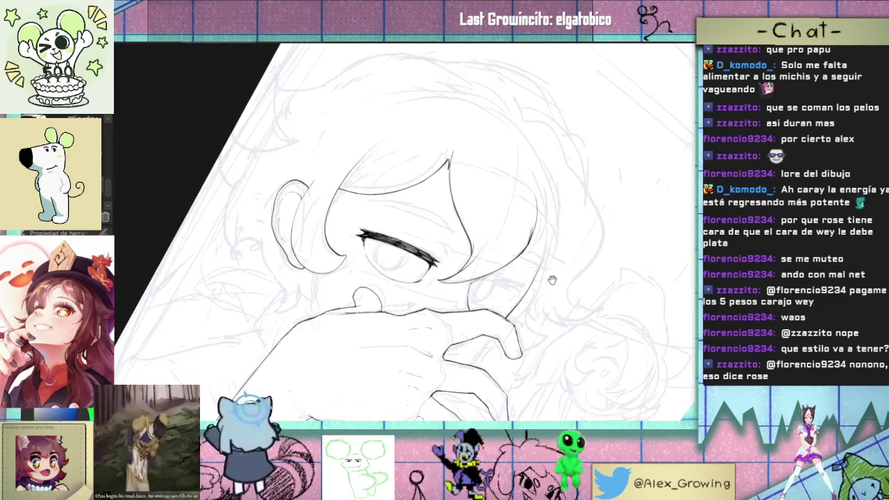
{"action": "left_click_drag", "start_coordinate": [543, 290], "coordinate": [595, 189]}
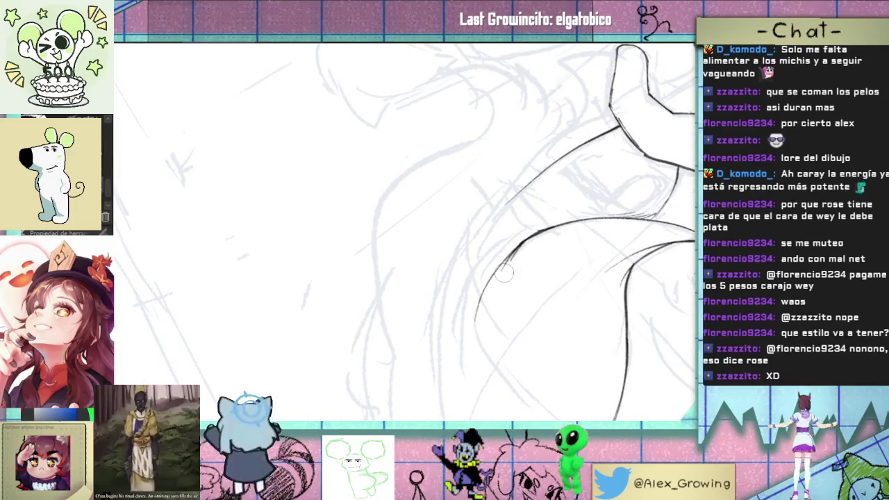
{"action": "left_click_drag", "start_coordinate": [504, 274], "coordinate": [548, 291]}
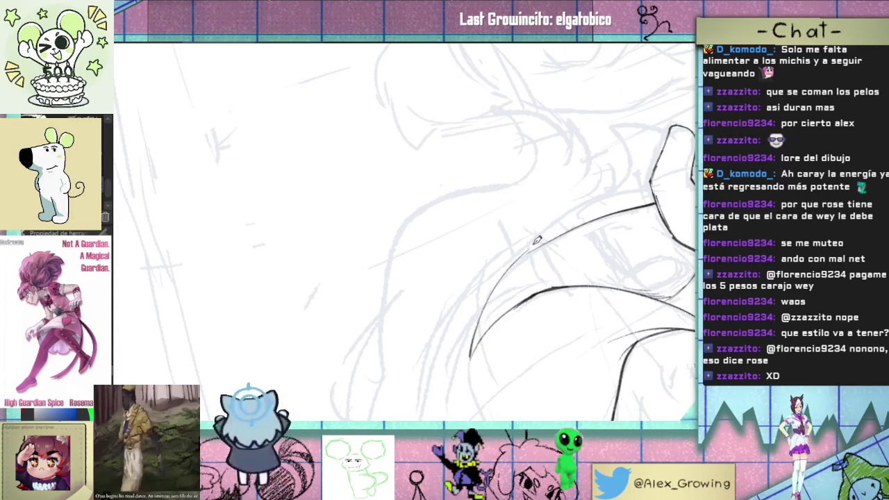
{"action": "left_click_drag", "start_coordinate": [564, 219], "coordinate": [473, 349]}
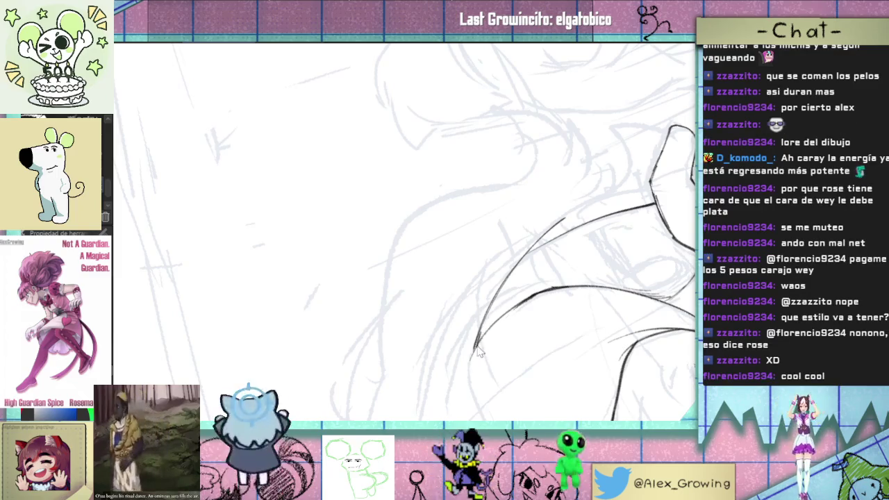
Step: Add a curled hair line near the cheek and a short stroke above it
{"action": "scroll", "coordinate": [515, 277], "scroll_direction": "down", "scroll_amount": 3}
{"action": "left_click_drag", "start_coordinate": [514, 278], "coordinate": [569, 253]}
{"action": "scroll", "coordinate": [581, 286], "scroll_direction": "up", "scroll_amount": 3}
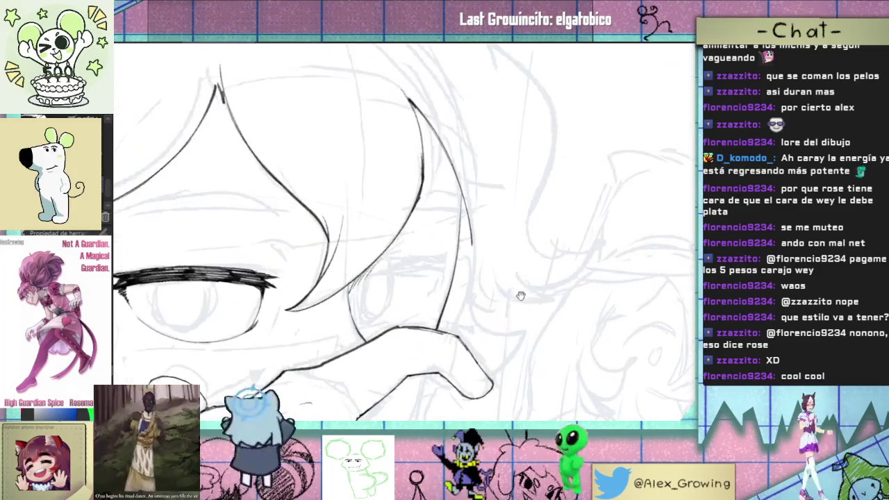
{"action": "left_click_drag", "start_coordinate": [483, 276], "coordinate": [559, 286]}
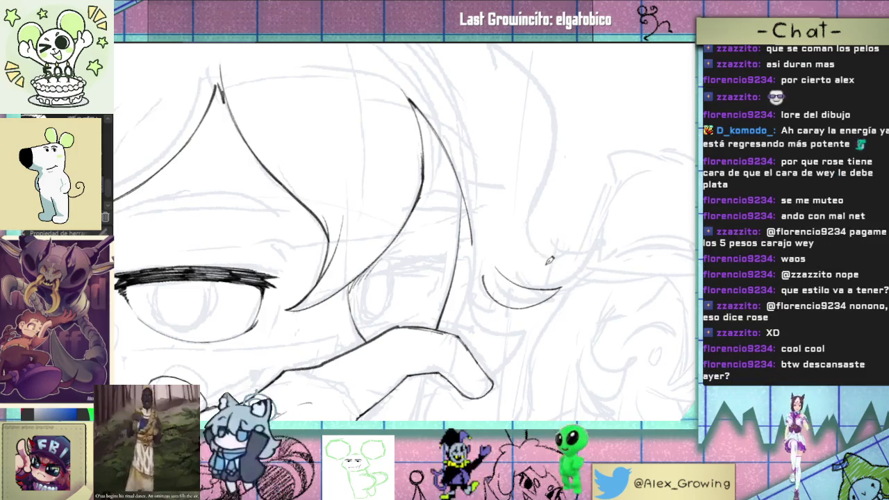
{"action": "left_click_drag", "start_coordinate": [510, 272], "coordinate": [545, 275]}
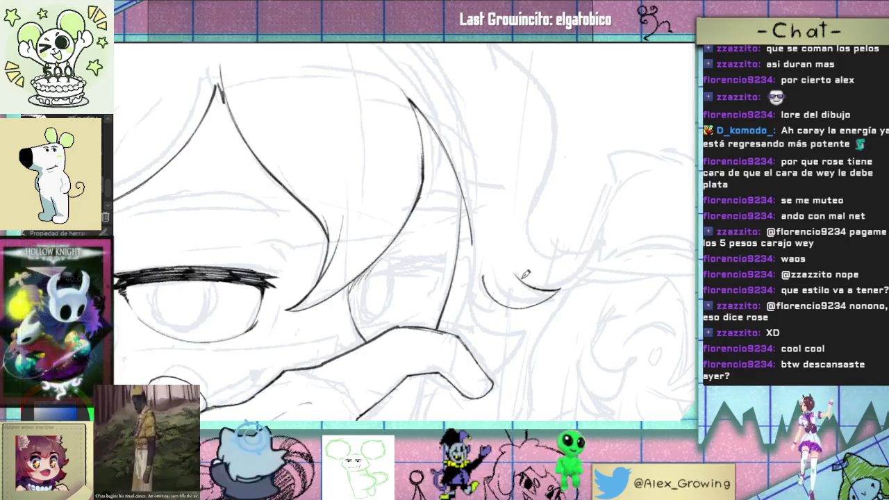
Step: Turn toward the outer hair, extend its curve downward, then undo that dark stroke
{"action": "scroll", "coordinate": [584, 239], "scroll_direction": "up", "scroll_amount": 1}
{"action": "scroll", "coordinate": [486, 350], "scroll_direction": "up", "scroll_amount": 1}
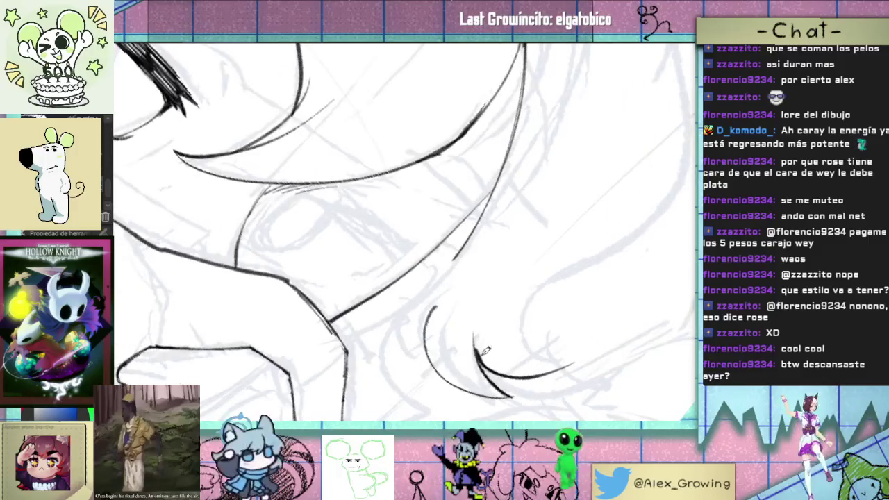
{"action": "scroll", "coordinate": [478, 324], "scroll_direction": "down", "scroll_amount": 2}
{"action": "scroll", "coordinate": [568, 336], "scroll_direction": "up", "scroll_amount": 1}
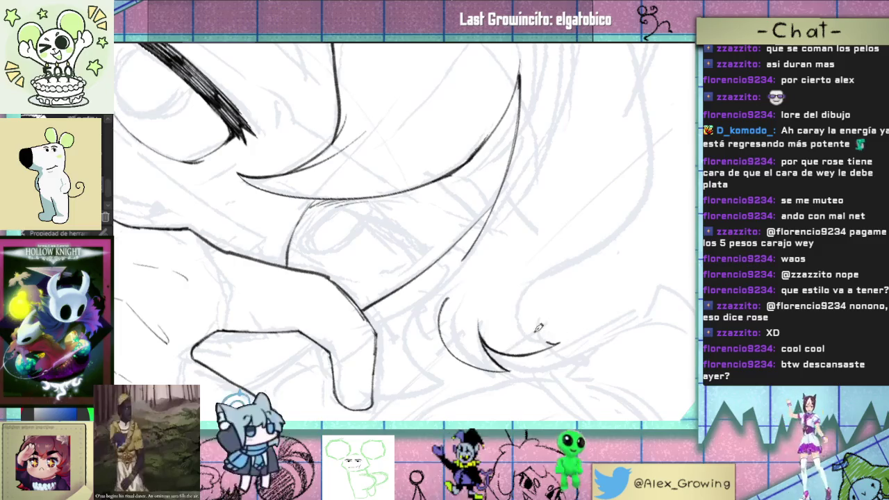
{"action": "left_click_drag", "start_coordinate": [563, 327], "coordinate": [589, 300]}
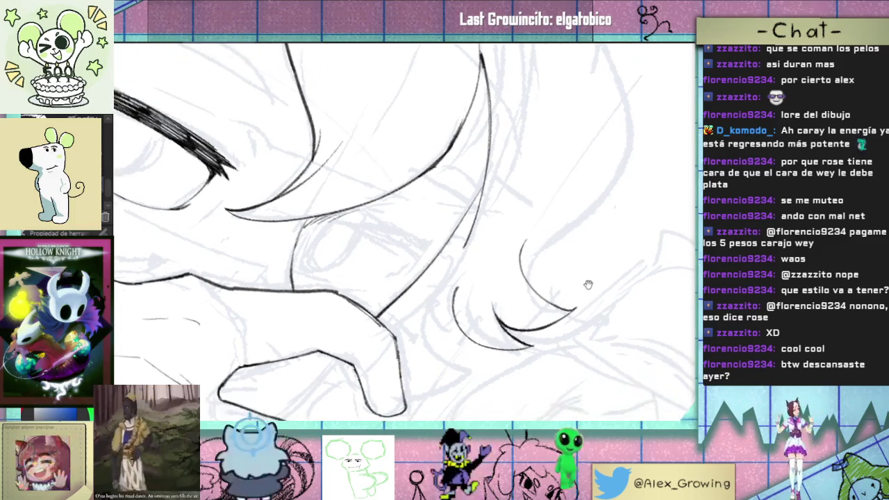
{"action": "scroll", "coordinate": [588, 222], "scroll_direction": "down", "scroll_amount": 2}
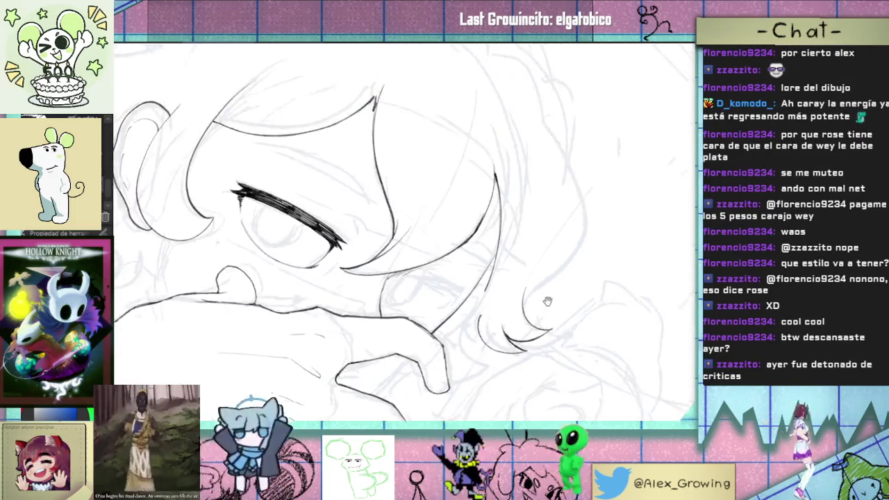
{"action": "scroll", "coordinate": [611, 201], "scroll_direction": "up", "scroll_amount": 2}
{"action": "scroll", "coordinate": [629, 183], "scroll_direction": "down", "scroll_amount": 2}
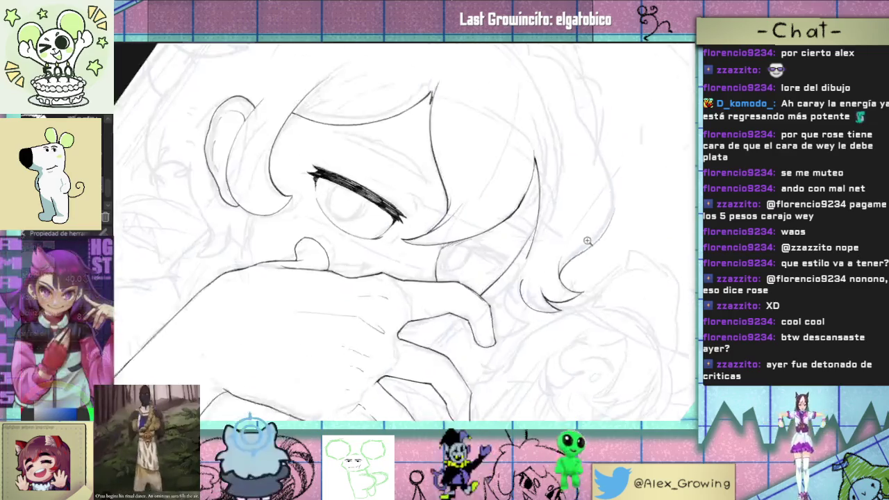
{"action": "scroll", "coordinate": [578, 282], "scroll_direction": "up", "scroll_amount": 2}
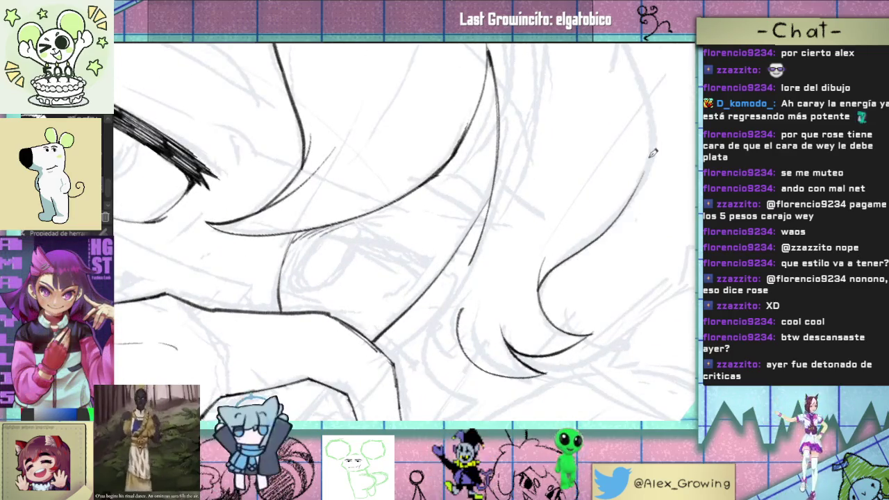
{"action": "left_click_drag", "start_coordinate": [652, 152], "coordinate": [518, 169]}
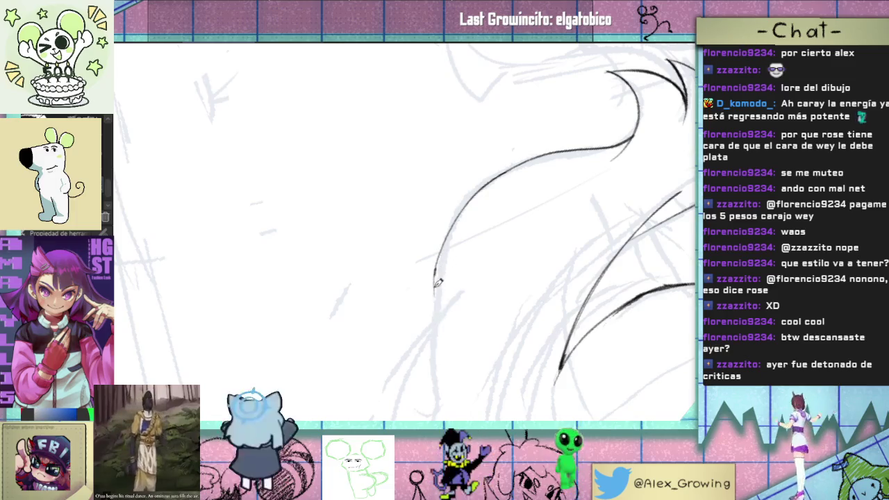
{"action": "left_click_drag", "start_coordinate": [432, 290], "coordinate": [437, 413]}
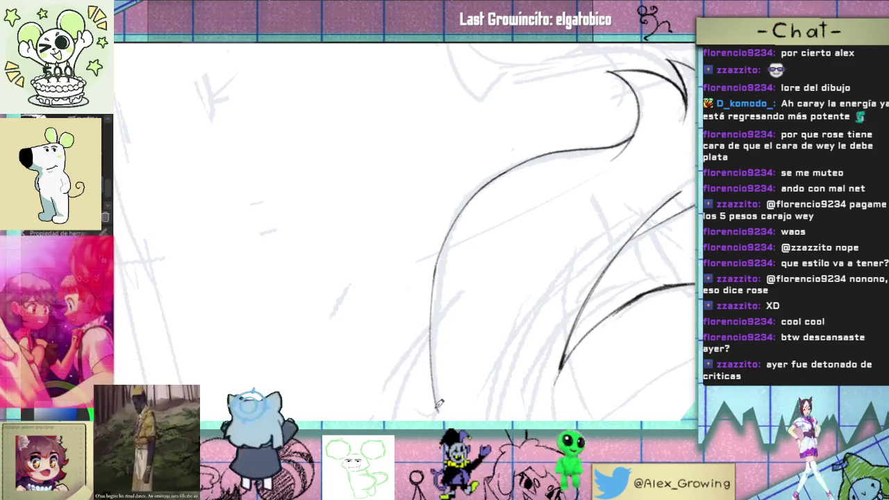
{"action": "mouse_move", "coordinate": [454, 287]}
{"action": "left_mouse_down"}
{"action": "mouse_move", "coordinate": [501, 199]}
{"action": "mouse_move", "coordinate": [520, 296]}
{"action": "mouse_move", "coordinate": [558, 240]}
{"action": "mouse_move", "coordinate": [548, 207]}
{"action": "mouse_move", "coordinate": [555, 159]}
{"action": "mouse_move", "coordinate": [506, 178]}
{"action": "mouse_move", "coordinate": [541, 182]}
{"action": "left_mouse_up"}
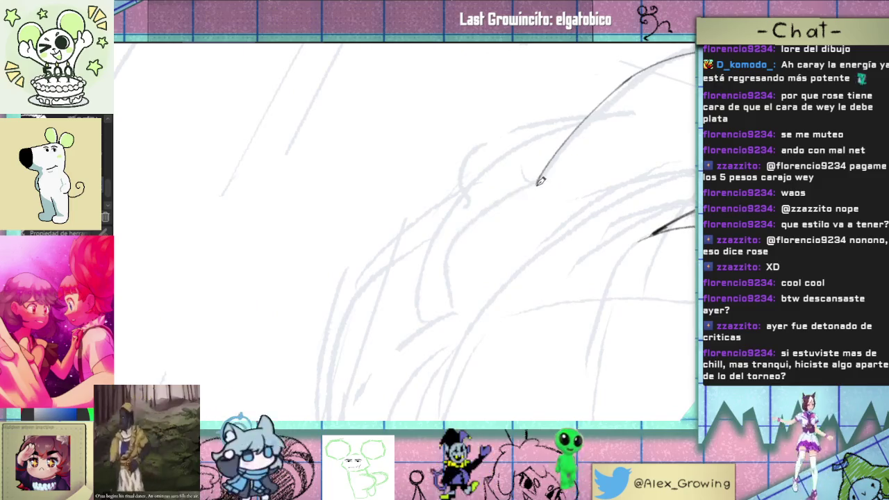
{"action": "key", "text": "ctrl+z"}
Step: Undo the two strokes below the hair curve's top and zoom out to check the face
{"action": "scroll", "coordinate": [454, 236], "scroll_direction": "down", "scroll_amount": 2}
{"action": "scroll", "coordinate": [451, 278], "scroll_direction": "down", "scroll_amount": 2}
{"action": "scroll", "coordinate": [486, 264], "scroll_direction": "down", "scroll_amount": 3}
{"action": "left_click_drag", "start_coordinate": [417, 243], "coordinate": [486, 208]}
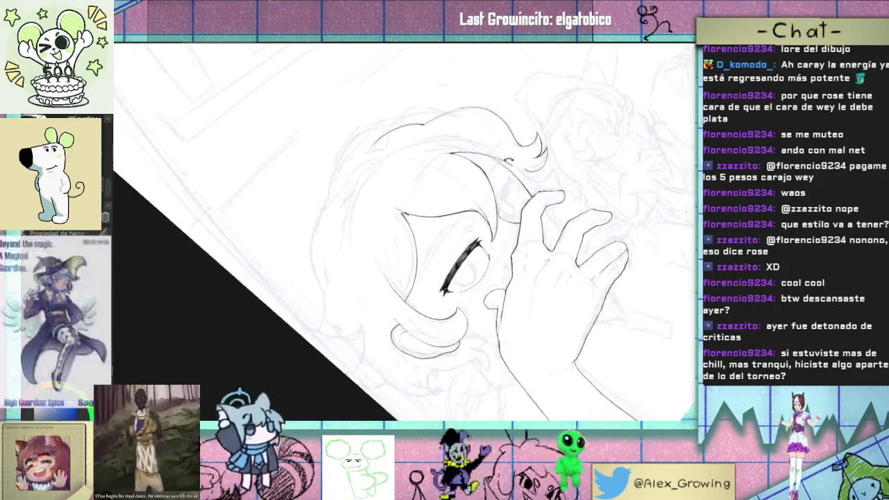
{"action": "scroll", "coordinate": [506, 190], "scroll_direction": "up", "scroll_amount": 3}
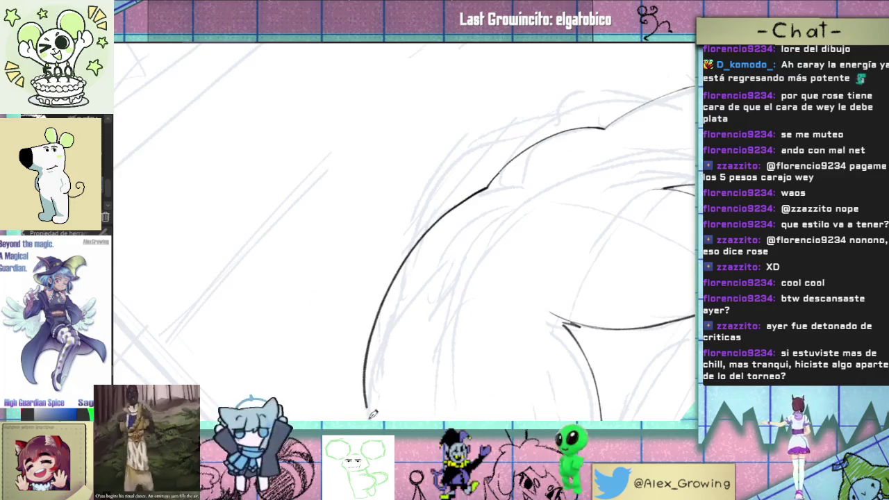
{"action": "left_click_drag", "start_coordinate": [372, 413], "coordinate": [562, 168]}
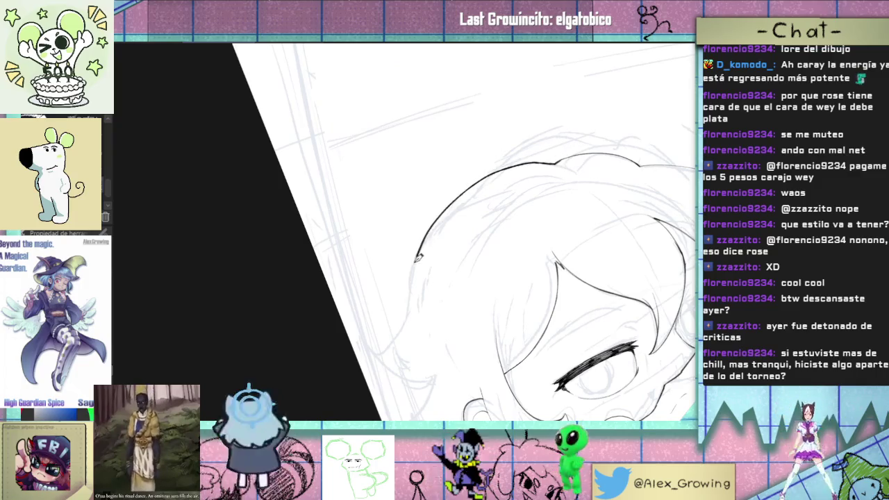
{"action": "mouse_move", "coordinate": [518, 234]}
{"action": "left_mouse_down"}
{"action": "mouse_move", "coordinate": [382, 322]}
{"action": "mouse_move", "coordinate": [521, 233]}
{"action": "mouse_move", "coordinate": [470, 257]}
{"action": "mouse_move", "coordinate": [526, 204]}
{"action": "mouse_move", "coordinate": [486, 220]}
{"action": "left_mouse_up"}
{"action": "key", "text": "ctrl+z"}
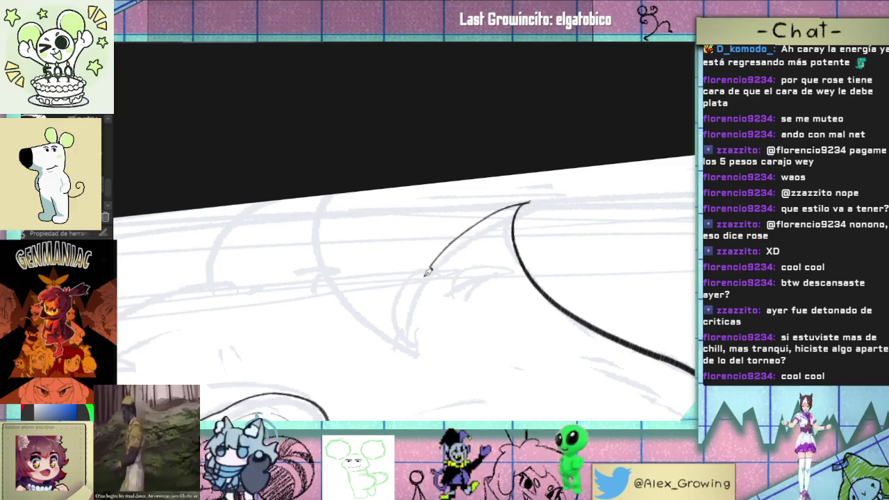
{"action": "key", "text": "ctrl+z"}
{"action": "left_click_drag", "start_coordinate": [449, 320], "coordinate": [535, 222]}
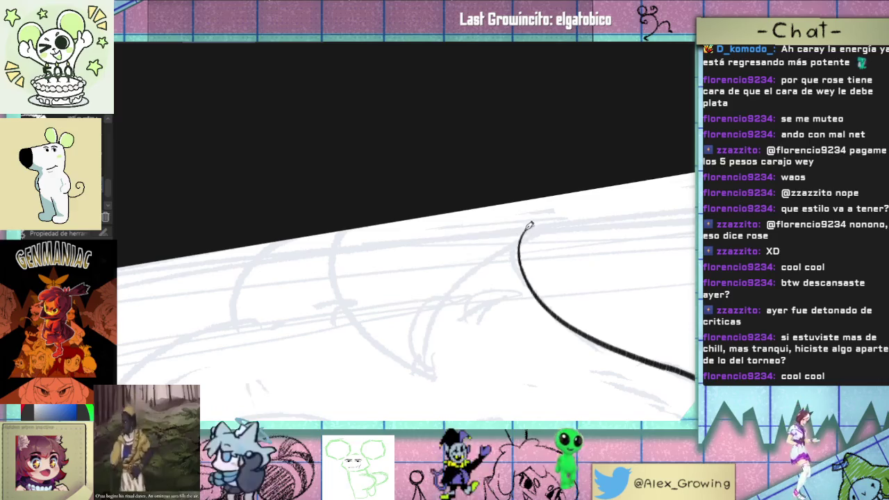
{"action": "left_click_drag", "start_coordinate": [459, 365], "coordinate": [562, 224]}
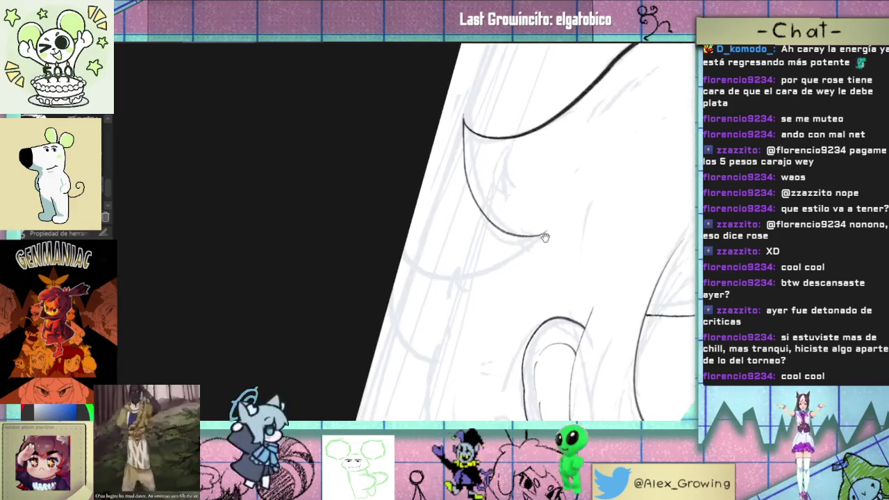
{"action": "mouse_move", "coordinate": [563, 224]}
{"action": "left_mouse_down"}
{"action": "mouse_move", "coordinate": [545, 216]}
{"action": "mouse_move", "coordinate": [544, 276]}
{"action": "mouse_move", "coordinate": [501, 236]}
{"action": "mouse_move", "coordinate": [540, 268]}
{"action": "mouse_move", "coordinate": [512, 243]}
{"action": "mouse_move", "coordinate": [565, 257]}
{"action": "left_mouse_up"}
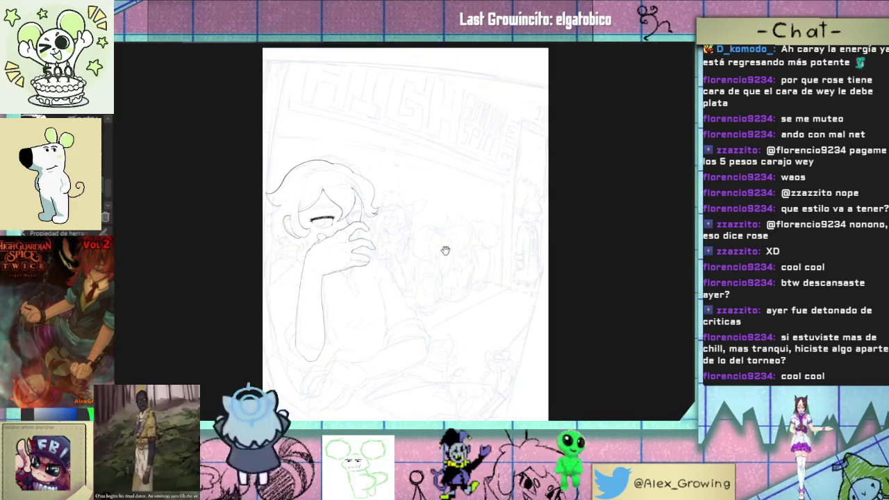
Step: Ink a long hair strand line near the ear in two strokes
{"action": "scroll", "coordinate": [445, 250], "scroll_direction": "up", "scroll_amount": 5}
{"action": "scroll", "coordinate": [502, 252], "scroll_direction": "up", "scroll_amount": 3}
{"action": "left_click_drag", "start_coordinate": [502, 252], "coordinate": [528, 215]}
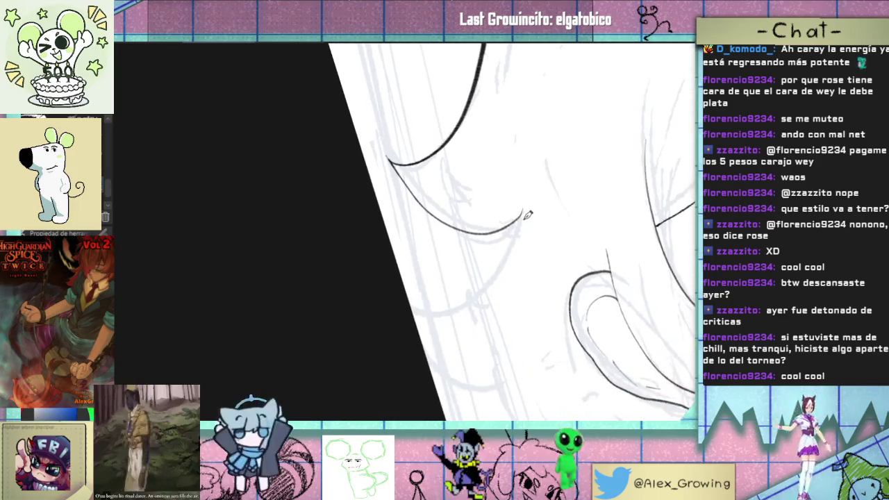
{"action": "left_click_drag", "start_coordinate": [420, 276], "coordinate": [371, 357]}
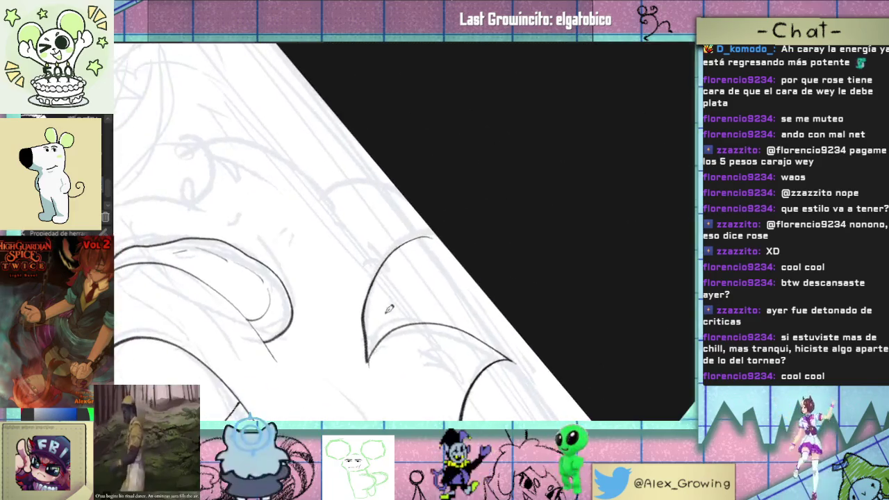
{"action": "mouse_move", "coordinate": [478, 266]}
{"action": "left_mouse_down"}
{"action": "mouse_move", "coordinate": [470, 204]}
{"action": "mouse_move", "coordinate": [502, 224]}
{"action": "mouse_move", "coordinate": [453, 212]}
{"action": "mouse_move", "coordinate": [396, 301]}
{"action": "mouse_move", "coordinate": [476, 188]}
{"action": "mouse_move", "coordinate": [438, 215]}
{"action": "mouse_move", "coordinate": [504, 183]}
{"action": "mouse_move", "coordinate": [455, 250]}
{"action": "mouse_move", "coordinate": [452, 224]}
{"action": "left_mouse_up"}
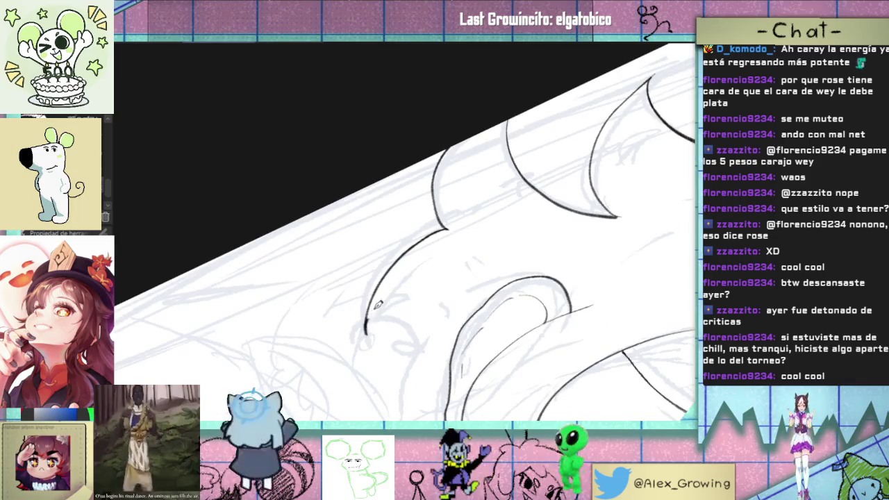
{"action": "left_click_drag", "start_coordinate": [438, 329], "coordinate": [501, 245]}
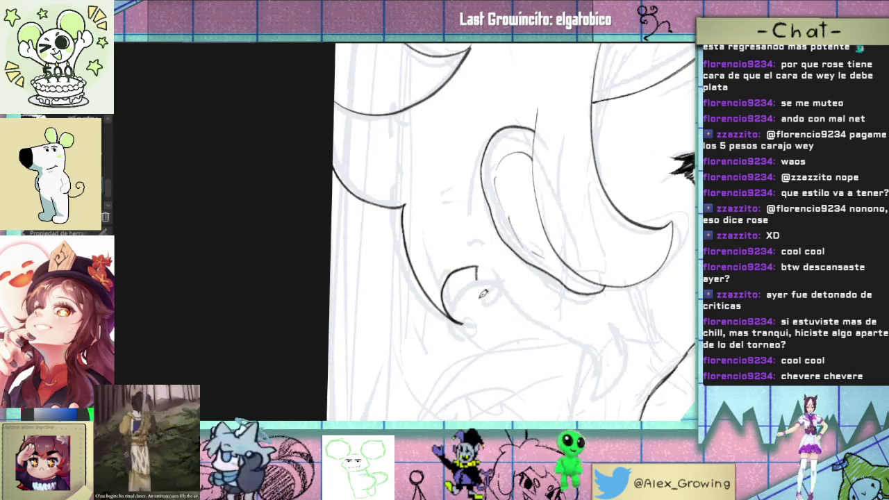
{"action": "left_click_drag", "start_coordinate": [483, 294], "coordinate": [458, 326]}
{"action": "left_click_drag", "start_coordinate": [458, 244], "coordinate": [427, 401]}
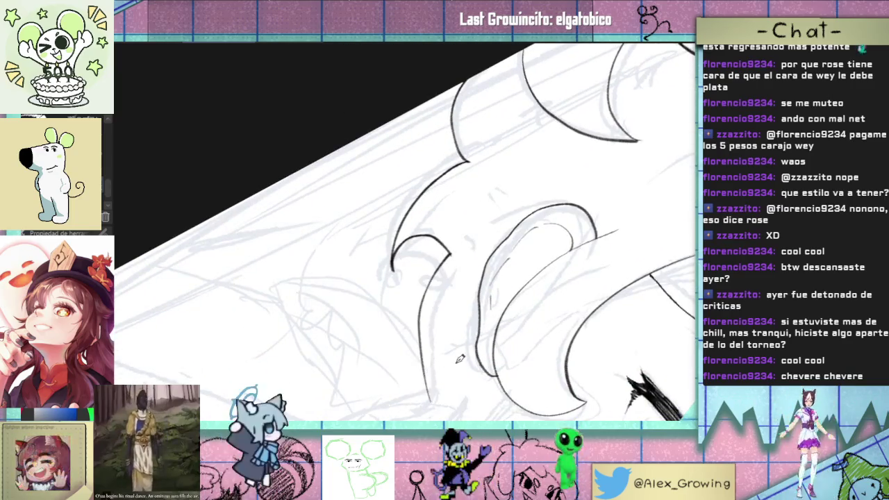
Step: Redraw the hair strand stroke, then try and undo a short stroke by the hair hook
{"action": "left_click_drag", "start_coordinate": [460, 358], "coordinate": [499, 234]}
{"action": "key", "text": "ctrl+z"}
{"action": "left_click_drag", "start_coordinate": [396, 320], "coordinate": [455, 239]}
{"action": "mouse_move", "coordinate": [552, 212]}
{"action": "left_mouse_down"}
{"action": "mouse_move", "coordinate": [510, 318]}
{"action": "mouse_move", "coordinate": [492, 262]}
{"action": "mouse_move", "coordinate": [467, 332]}
{"action": "mouse_move", "coordinate": [398, 314]}
{"action": "left_mouse_up"}
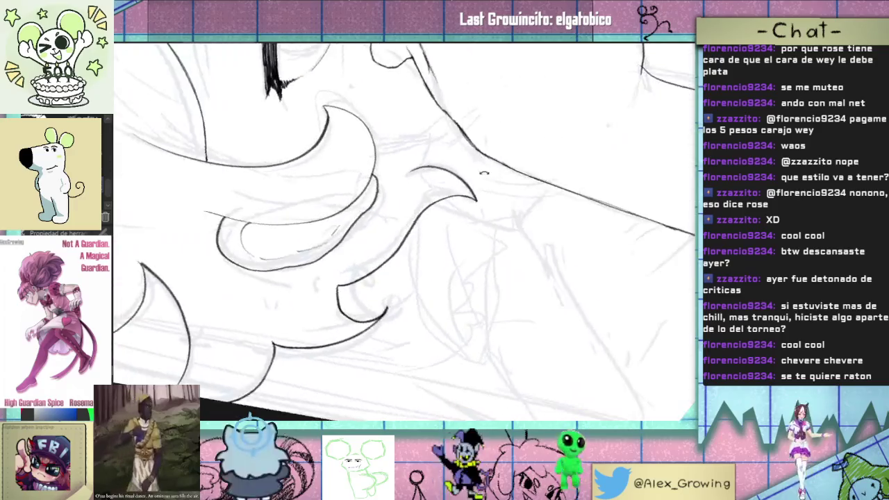
{"action": "mouse_move", "coordinate": [428, 273]}
{"action": "left_mouse_down"}
{"action": "mouse_move", "coordinate": [382, 343]}
{"action": "mouse_move", "coordinate": [413, 323]}
{"action": "left_mouse_up"}
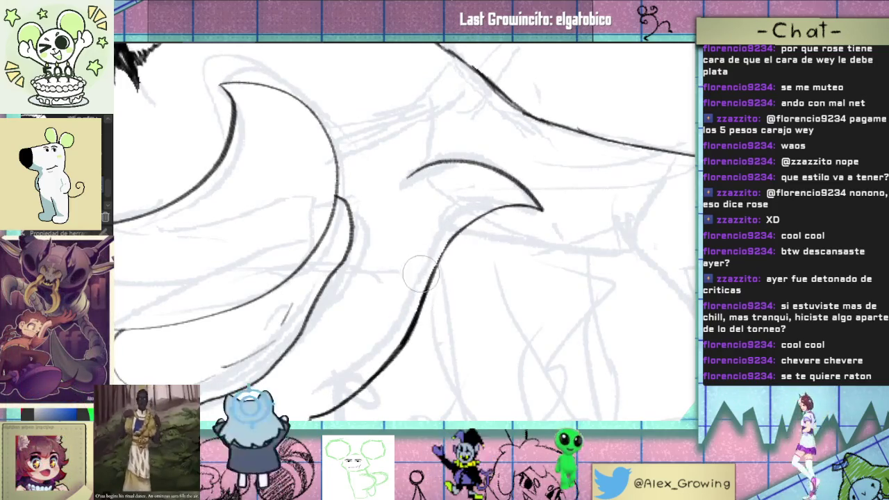
{"action": "mouse_move", "coordinate": [466, 264]}
{"action": "left_mouse_down"}
{"action": "mouse_move", "coordinate": [433, 318]}
{"action": "mouse_move", "coordinate": [465, 289]}
{"action": "left_mouse_up"}
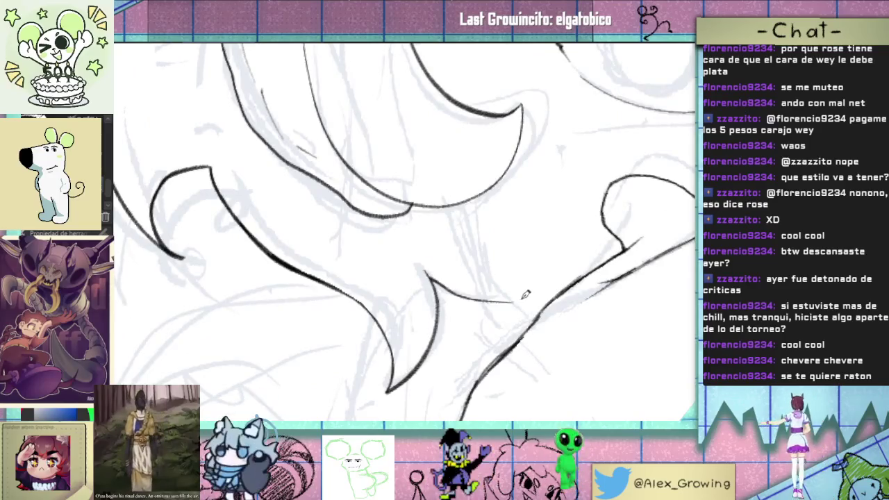
{"action": "mouse_move", "coordinate": [467, 299]}
{"action": "left_mouse_down"}
{"action": "mouse_move", "coordinate": [517, 297]}
{"action": "mouse_move", "coordinate": [518, 279]}
{"action": "mouse_move", "coordinate": [465, 289]}
{"action": "left_mouse_up"}
{"action": "key", "text": "ctrl+z"}
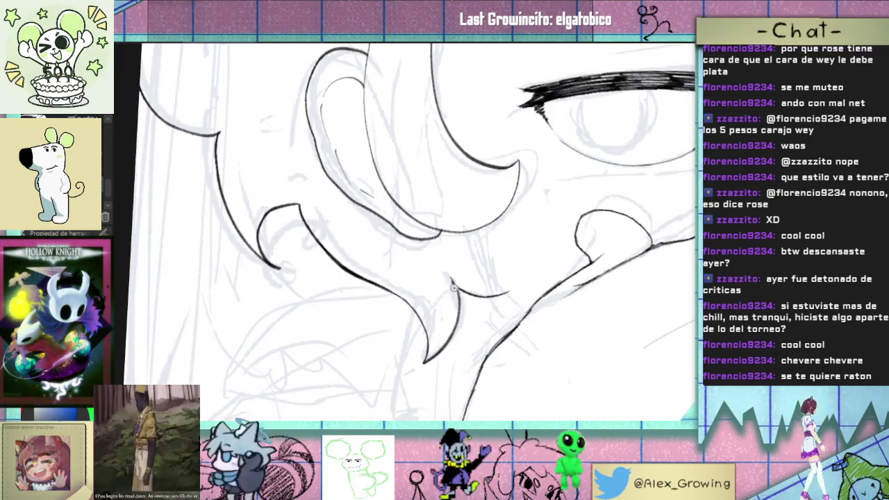
{"action": "scroll", "coordinate": [452, 289], "scroll_direction": "up", "scroll_amount": 2}
{"action": "scroll", "coordinate": [440, 267], "scroll_direction": "up", "scroll_amount": 1}
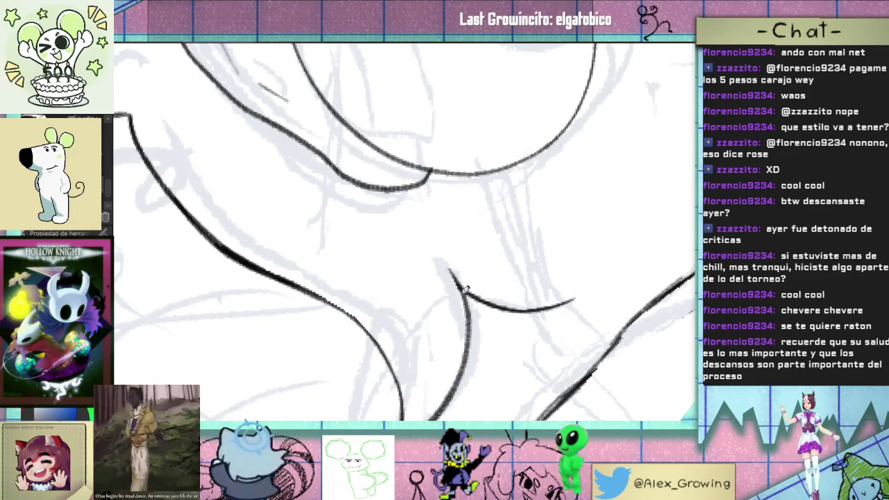
{"action": "scroll", "coordinate": [465, 290], "scroll_direction": "down", "scroll_amount": 2}
{"action": "scroll", "coordinate": [483, 316], "scroll_direction": "down", "scroll_amount": 1}
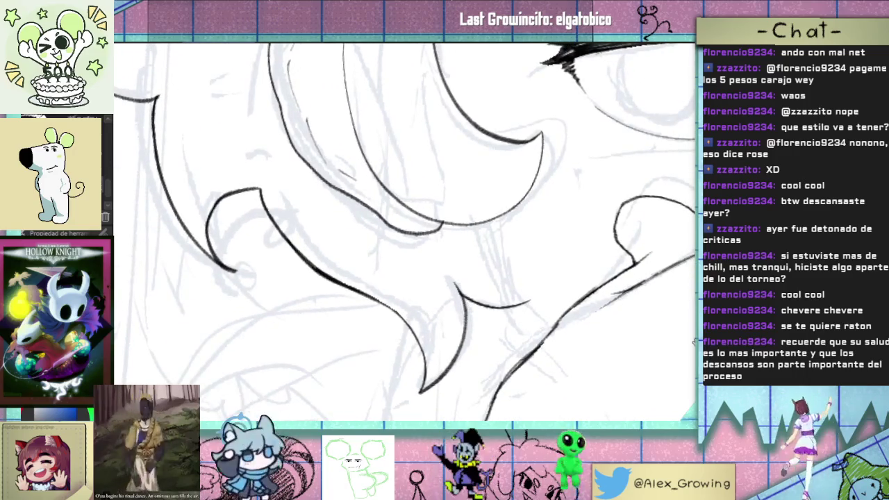
{"action": "scroll", "coordinate": [604, 267], "scroll_direction": "down", "scroll_amount": 2}
{"action": "scroll", "coordinate": [602, 268], "scroll_direction": "down", "scroll_amount": 1}
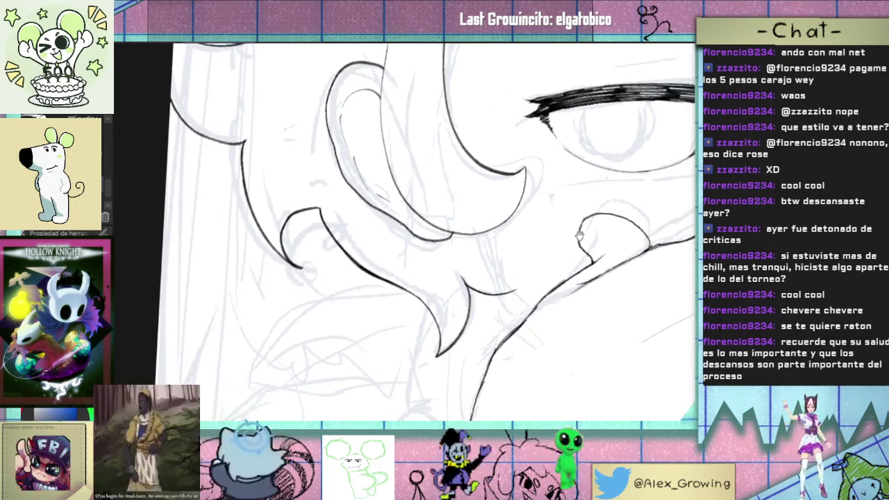
{"action": "scroll", "coordinate": [600, 270], "scroll_direction": "down", "scroll_amount": 1}
{"action": "scroll", "coordinate": [601, 272], "scroll_direction": "down", "scroll_amount": 1}
{"action": "scroll", "coordinate": [604, 275], "scroll_direction": "down", "scroll_amount": 1}
{"action": "scroll", "coordinate": [615, 284], "scroll_direction": "down", "scroll_amount": 1}
{"action": "scroll", "coordinate": [627, 295], "scroll_direction": "down", "scroll_amount": 1}
{"action": "scroll", "coordinate": [627, 295], "scroll_direction": "up", "scroll_amount": 5}
{"action": "scroll", "coordinate": [595, 299], "scroll_direction": "up", "scroll_amount": 1}
{"action": "scroll", "coordinate": [518, 314], "scroll_direction": "up", "scroll_amount": 1}
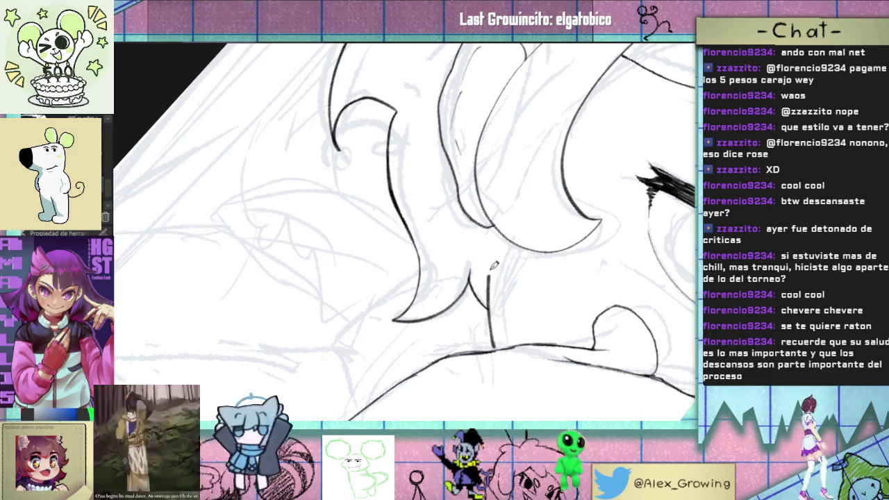
{"action": "scroll", "coordinate": [510, 250], "scroll_direction": "down", "scroll_amount": 2}
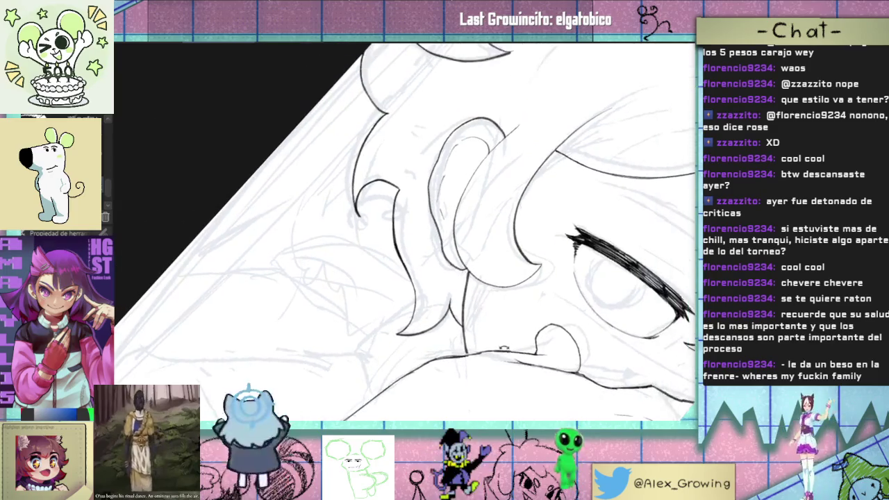
{"action": "scroll", "coordinate": [555, 261], "scroll_direction": "up", "scroll_amount": 3}
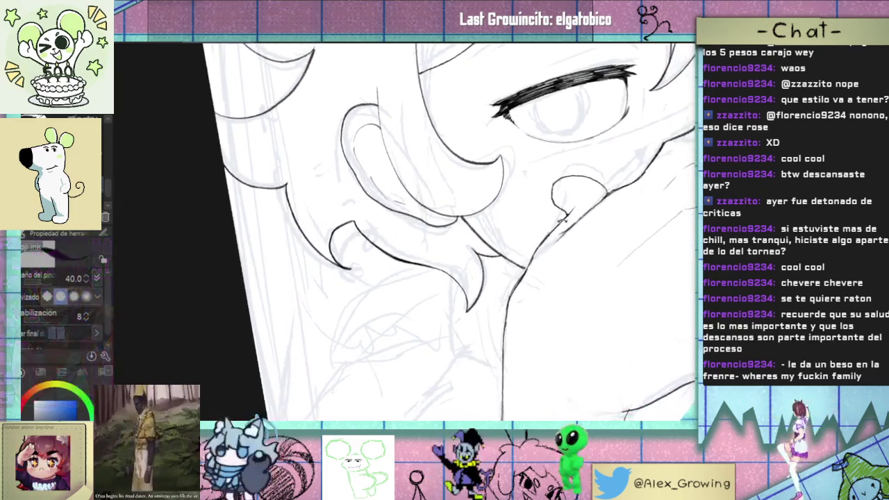
{"action": "scroll", "coordinate": [541, 309], "scroll_direction": "up", "scroll_amount": 2}
{"action": "scroll", "coordinate": [500, 306], "scroll_direction": "up", "scroll_amount": 2}
{"action": "scroll", "coordinate": [458, 300], "scroll_direction": "up", "scroll_amount": 2}
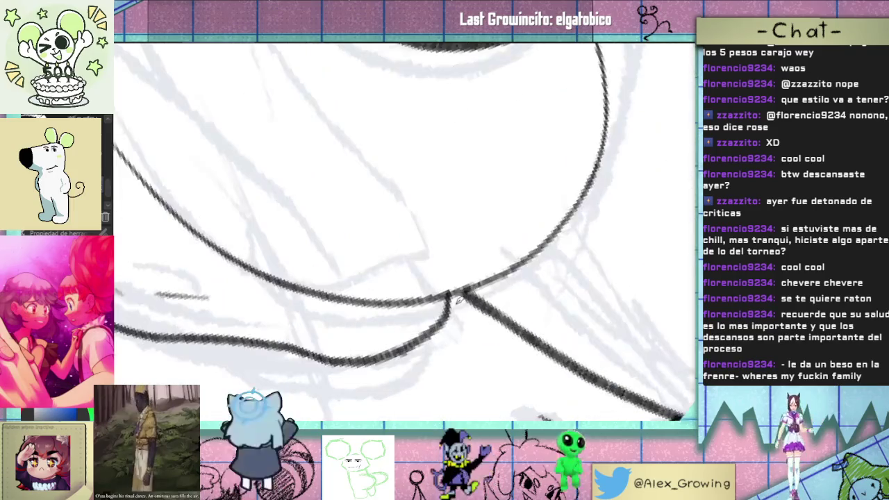
{"action": "scroll", "coordinate": [448, 304], "scroll_direction": "down", "scroll_amount": 2}
{"action": "scroll", "coordinate": [458, 319], "scroll_direction": "down", "scroll_amount": 2}
{"action": "scroll", "coordinate": [472, 340], "scroll_direction": "down", "scroll_amount": 1}
{"action": "scroll", "coordinate": [490, 365], "scroll_direction": "down", "scroll_amount": 1}
{"action": "scroll", "coordinate": [491, 364], "scroll_direction": "up", "scroll_amount": 2}
{"action": "scroll", "coordinate": [482, 369], "scroll_direction": "up", "scroll_amount": 2}
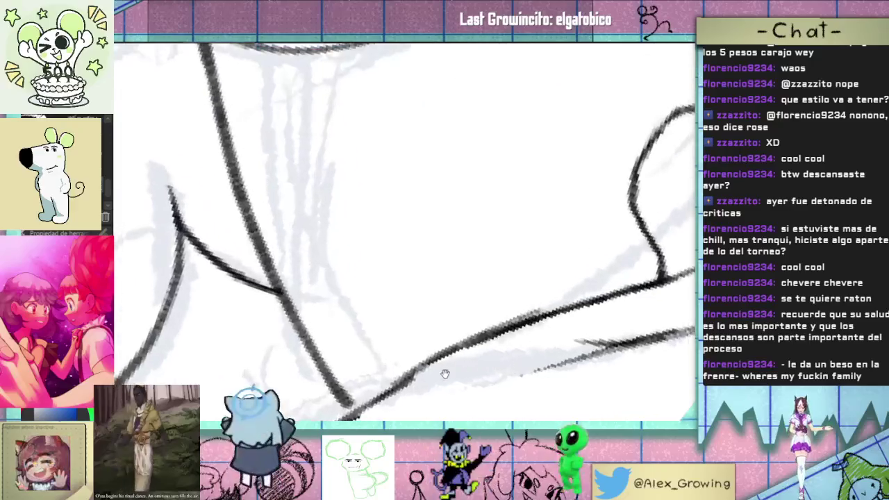
{"action": "scroll", "coordinate": [476, 374], "scroll_direction": "up", "scroll_amount": 2}
{"action": "scroll", "coordinate": [466, 379], "scroll_direction": "up", "scroll_amount": 1}
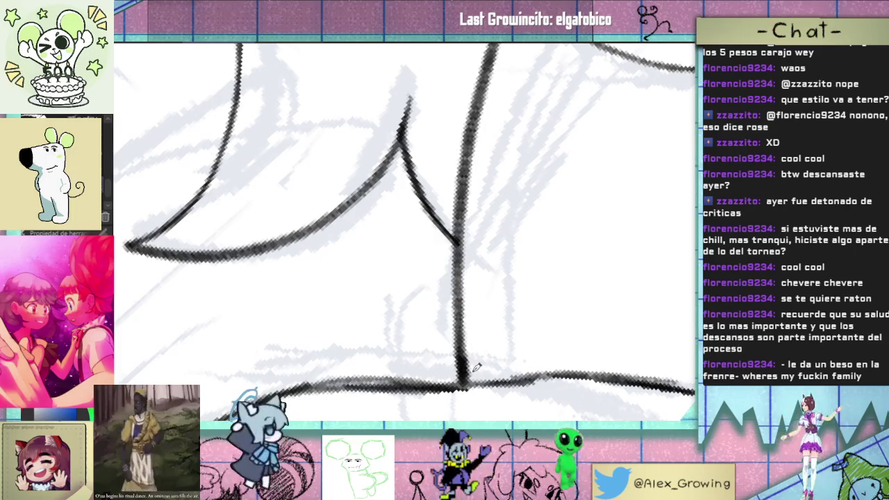
{"action": "scroll", "coordinate": [473, 359], "scroll_direction": "down", "scroll_amount": 2}
{"action": "scroll", "coordinate": [549, 252], "scroll_direction": "down", "scroll_amount": 2}
{"action": "scroll", "coordinate": [555, 260], "scroll_direction": "down", "scroll_amount": 2}
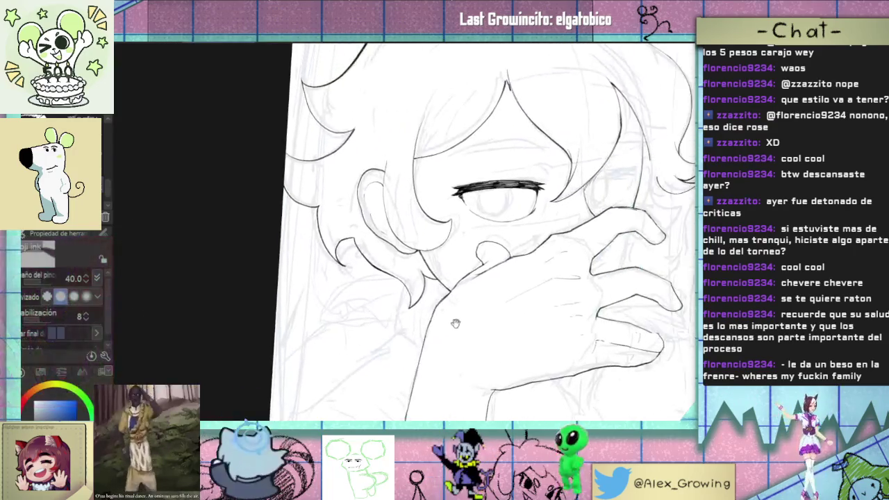
{"action": "scroll", "coordinate": [559, 266], "scroll_direction": "up", "scroll_amount": 2}
{"action": "scroll", "coordinate": [548, 275], "scroll_direction": "up", "scroll_amount": 3}
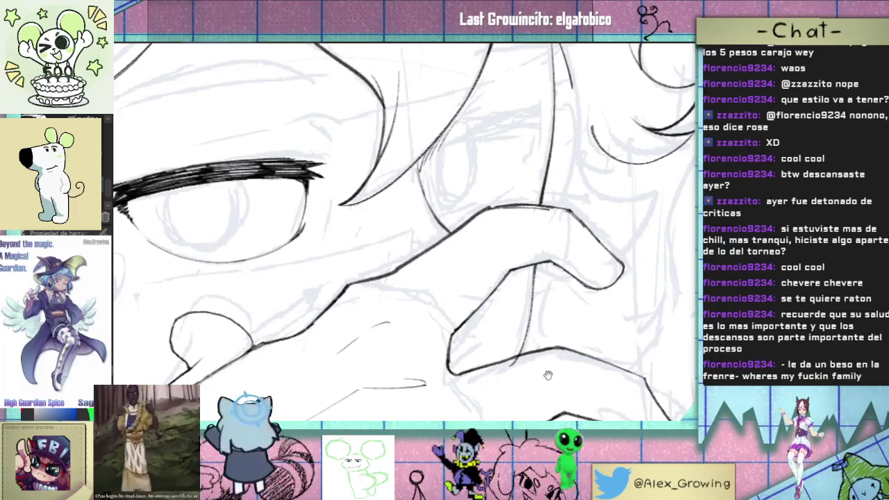
{"action": "left_click_drag", "start_coordinate": [548, 375], "coordinate": [418, 312]}
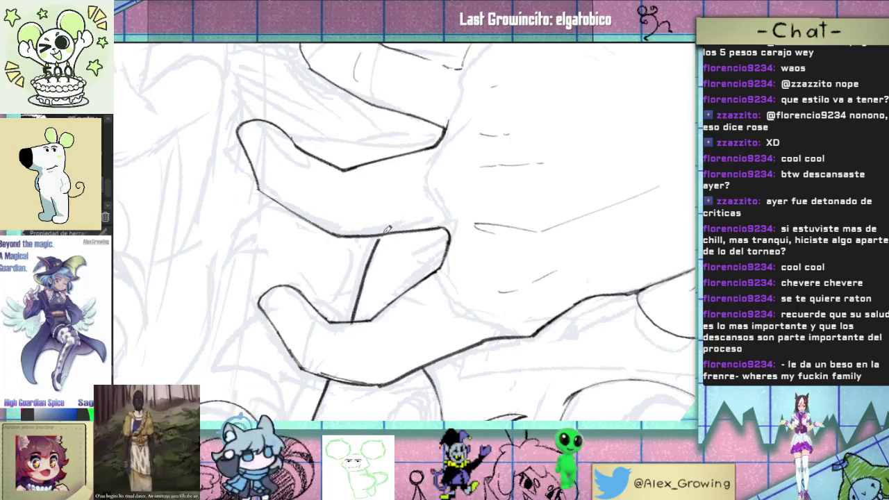
{"action": "left_click_drag", "start_coordinate": [387, 259], "coordinate": [456, 283]}
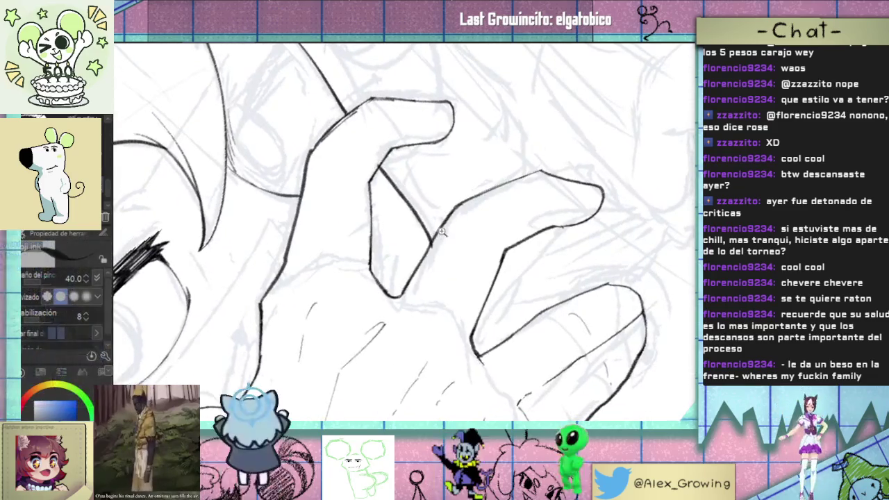
{"action": "scroll", "coordinate": [455, 282], "scroll_direction": "up", "scroll_amount": 5}
{"action": "scroll", "coordinate": [476, 273], "scroll_direction": "up", "scroll_amount": 3}
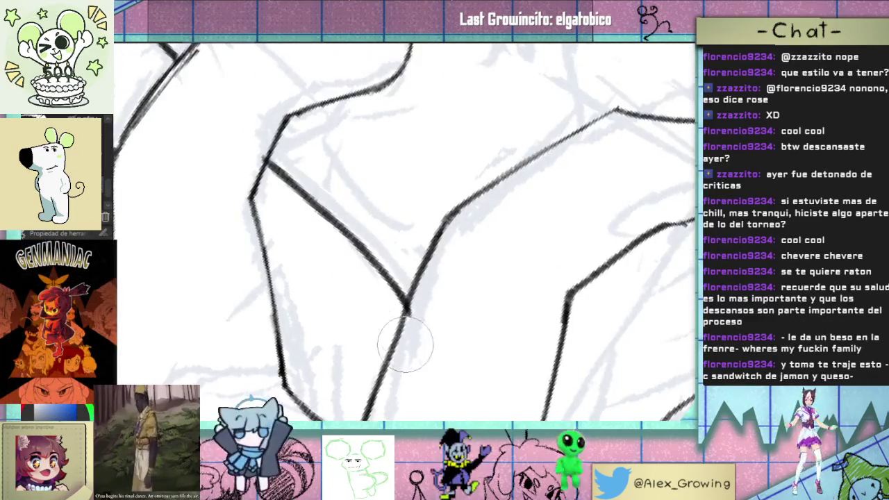
{"action": "scroll", "coordinate": [412, 304], "scroll_direction": "down", "scroll_amount": 2}
{"action": "scroll", "coordinate": [411, 305], "scroll_direction": "down", "scroll_amount": 2}
{"action": "scroll", "coordinate": [410, 307], "scroll_direction": "down", "scroll_amount": 1}
{"action": "scroll", "coordinate": [410, 306], "scroll_direction": "up", "scroll_amount": 2}
{"action": "scroll", "coordinate": [463, 254], "scroll_direction": "up", "scroll_amount": 2}
{"action": "scroll", "coordinate": [499, 206], "scroll_direction": "up", "scroll_amount": 2}
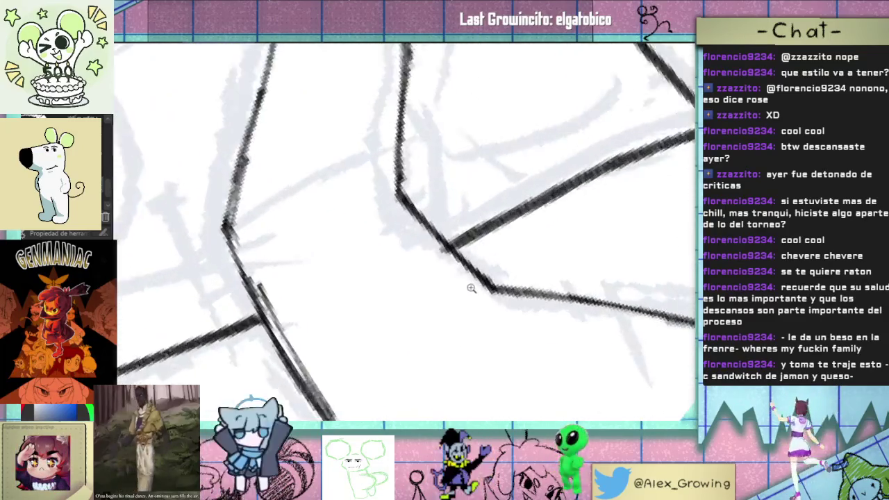
{"action": "scroll", "coordinate": [470, 285], "scroll_direction": "up", "scroll_amount": 2}
{"action": "scroll", "coordinate": [447, 257], "scroll_direction": "down", "scroll_amount": 2}
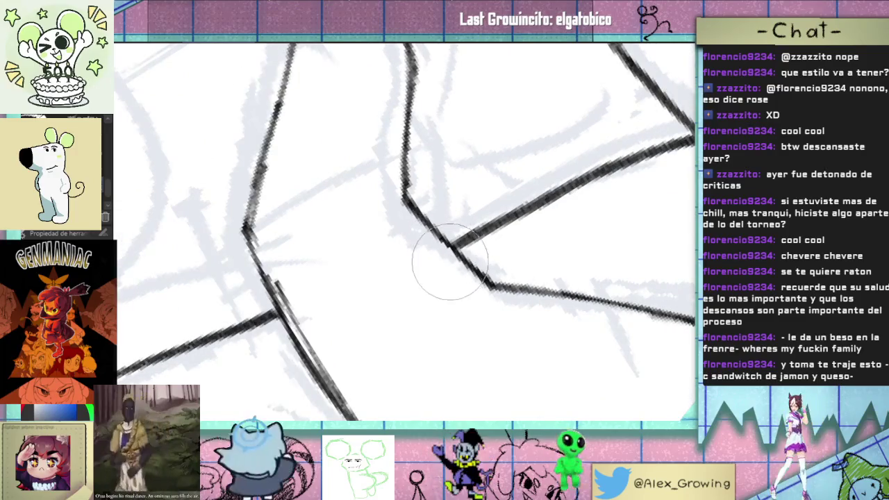
{"action": "scroll", "coordinate": [423, 257], "scroll_direction": "down", "scroll_amount": 2}
{"action": "scroll", "coordinate": [375, 264], "scroll_direction": "down", "scroll_amount": 2}
{"action": "scroll", "coordinate": [357, 265], "scroll_direction": "up", "scroll_amount": 2}
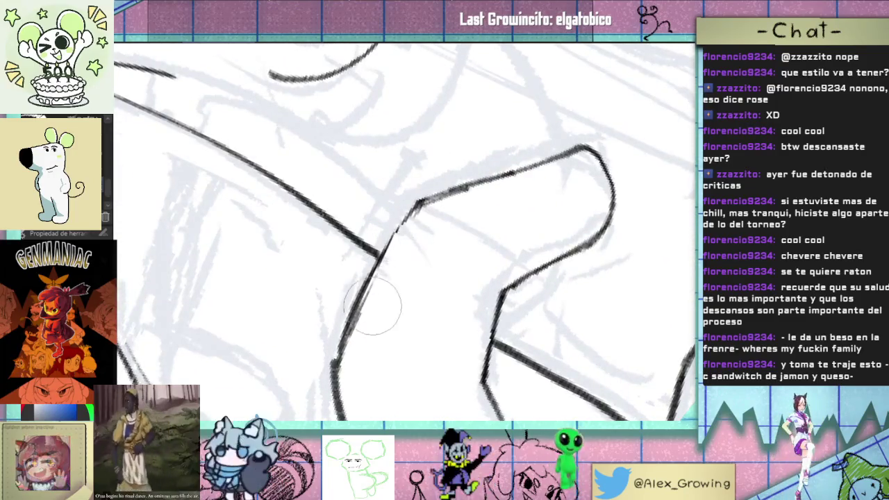
{"action": "scroll", "coordinate": [411, 230], "scroll_direction": "up", "scroll_amount": 2}
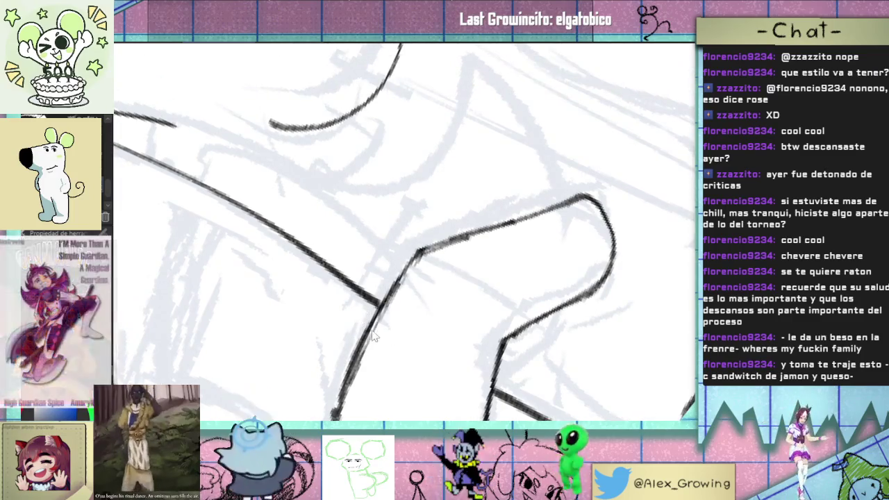
{"action": "scroll", "coordinate": [419, 252], "scroll_direction": "down", "scroll_amount": 3}
{"action": "scroll", "coordinate": [427, 250], "scroll_direction": "up", "scroll_amount": 2}
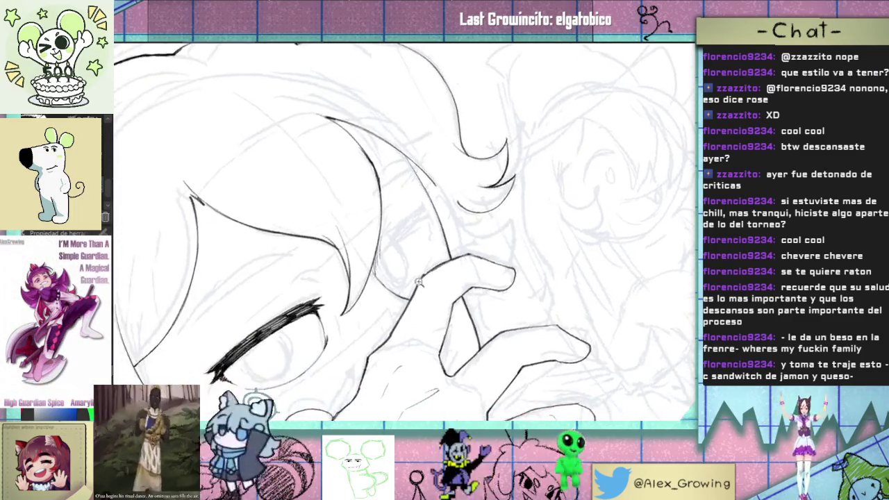
{"action": "scroll", "coordinate": [439, 249], "scroll_direction": "up", "scroll_amount": 2}
{"action": "scroll", "coordinate": [438, 252], "scroll_direction": "down", "scroll_amount": 2}
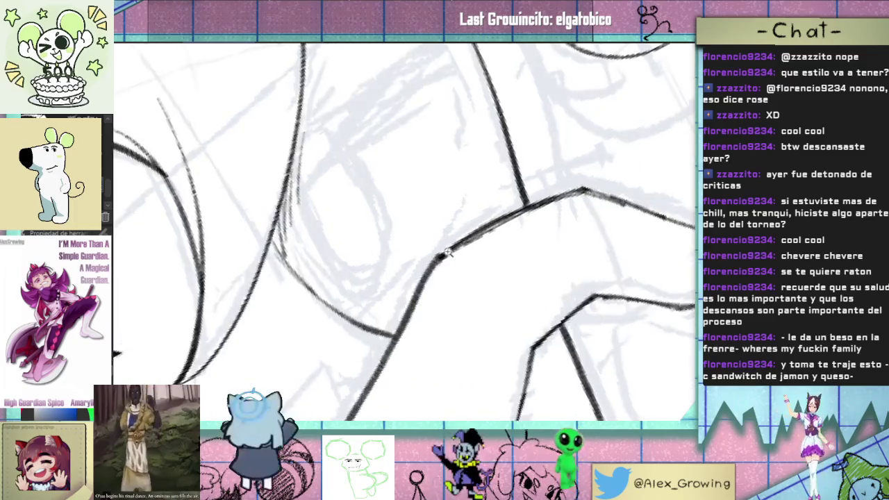
{"action": "scroll", "coordinate": [423, 260], "scroll_direction": "up", "scroll_amount": 1}
{"action": "scroll", "coordinate": [420, 261], "scroll_direction": "down", "scroll_amount": 2}
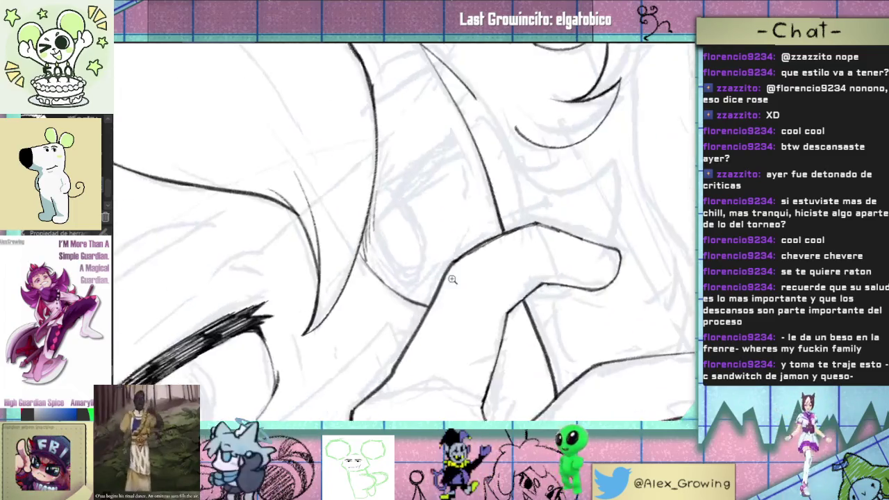
{"action": "scroll", "coordinate": [511, 272], "scroll_direction": "down", "scroll_amount": 2}
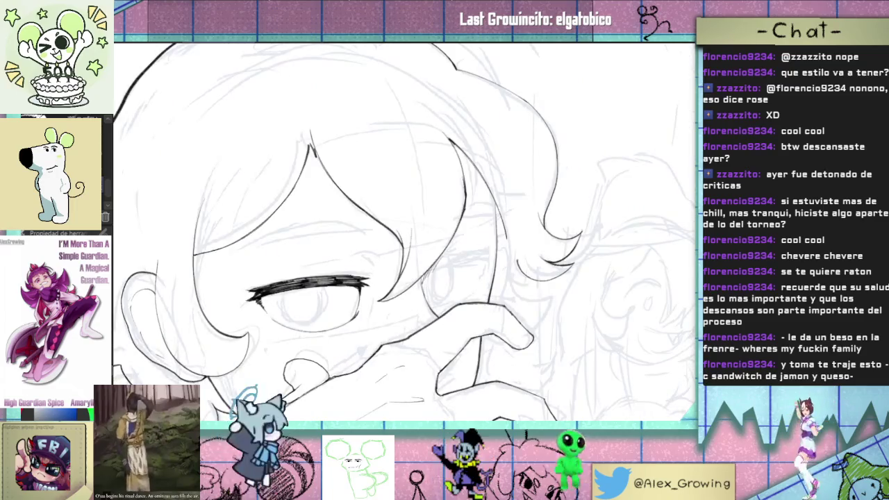
{"action": "key", "text": "ctrl+minus"}
Step: Tilt the canvas to ink the hair, ear and hand, then level the rotation
{"action": "mouse_move", "coordinate": [590, 163]}
{"action": "left_mouse_down"}
{"action": "mouse_move", "coordinate": [540, 312]}
{"action": "mouse_move", "coordinate": [549, 223]}
{"action": "mouse_move", "coordinate": [555, 280]}
{"action": "mouse_move", "coordinate": [545, 288]}
{"action": "left_mouse_up"}
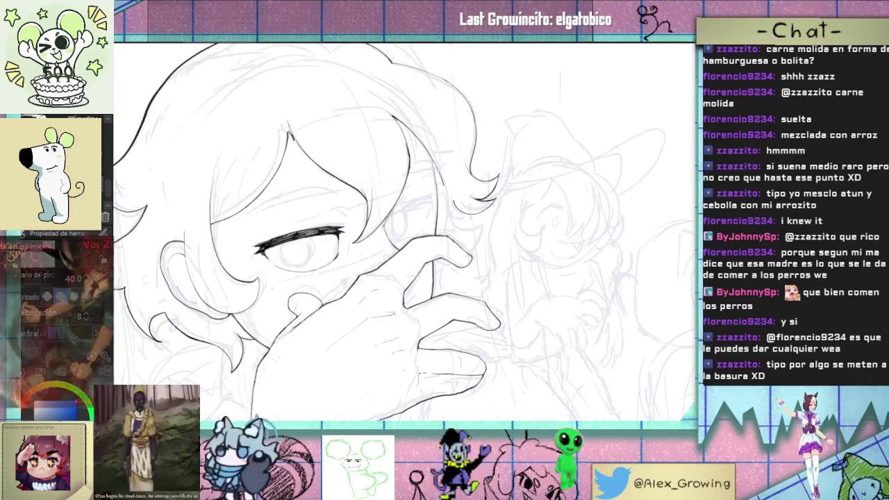
{"action": "mouse_move", "coordinate": [422, 232]}
{"action": "left_mouse_down"}
{"action": "mouse_move", "coordinate": [458, 254]}
{"action": "mouse_move", "coordinate": [427, 186]}
{"action": "left_mouse_up"}
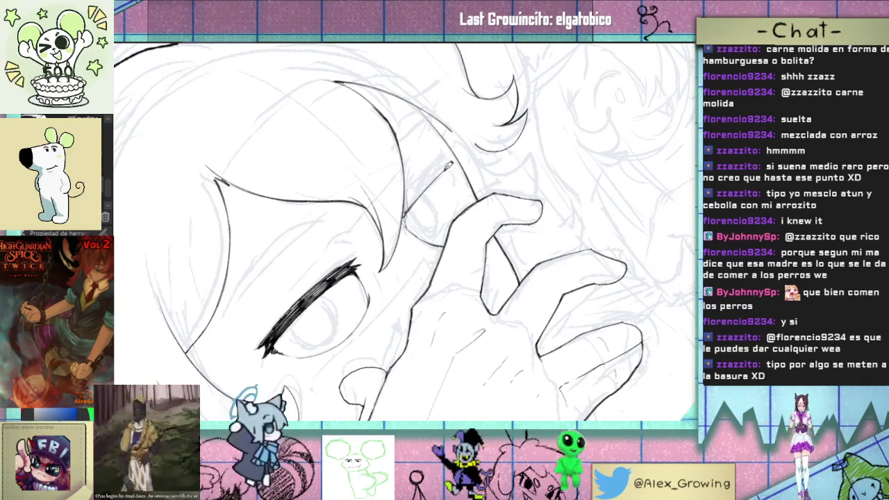
Step: Thicken the lash hatching on the eye beside the fingertip and add a short stroke at its end
{"action": "left_click_drag", "start_coordinate": [450, 160], "coordinate": [423, 182]}
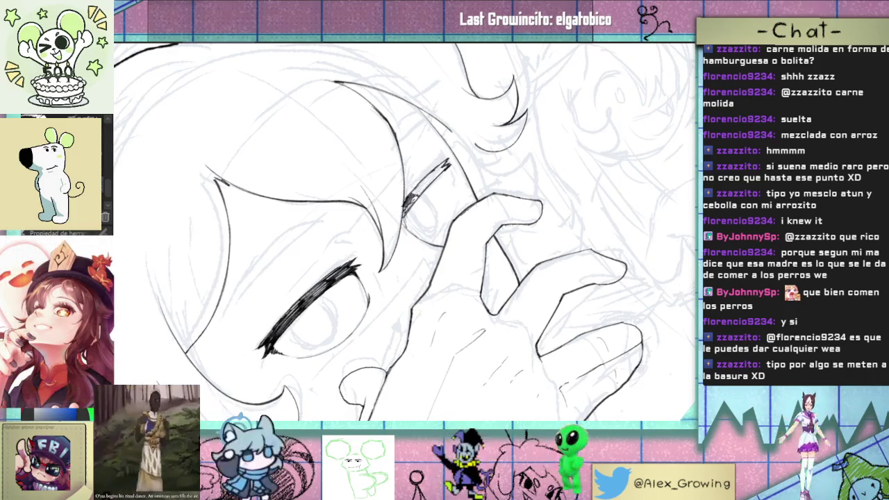
{"action": "left_click_drag", "start_coordinate": [452, 158], "coordinate": [404, 207]}
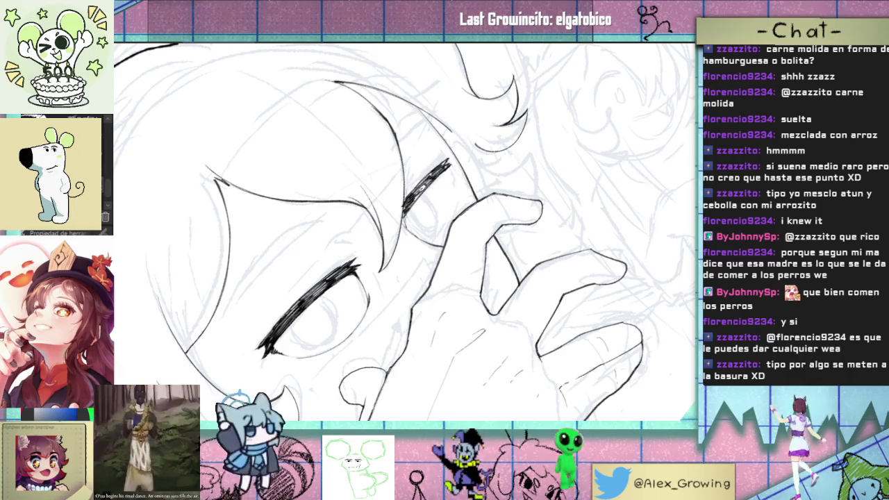
{"action": "scroll", "coordinate": [402, 229], "scroll_direction": "down", "scroll_amount": 5}
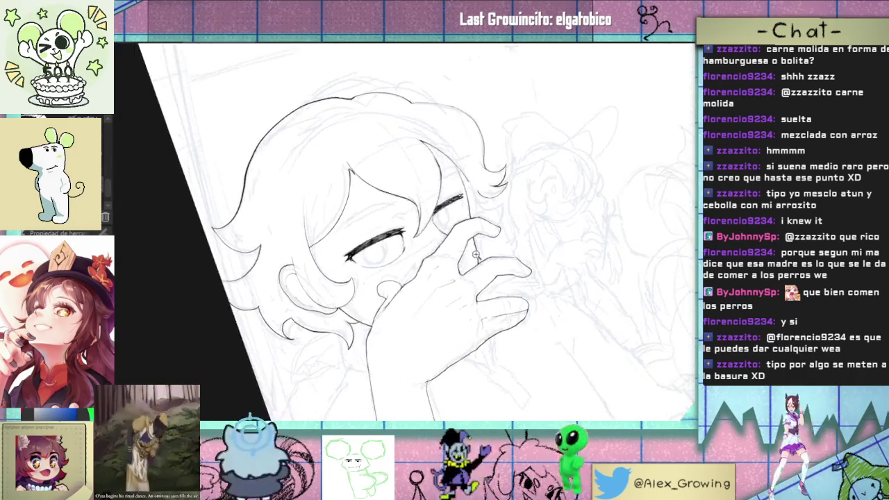
{"action": "scroll", "coordinate": [459, 204], "scroll_direction": "up", "scroll_amount": 5}
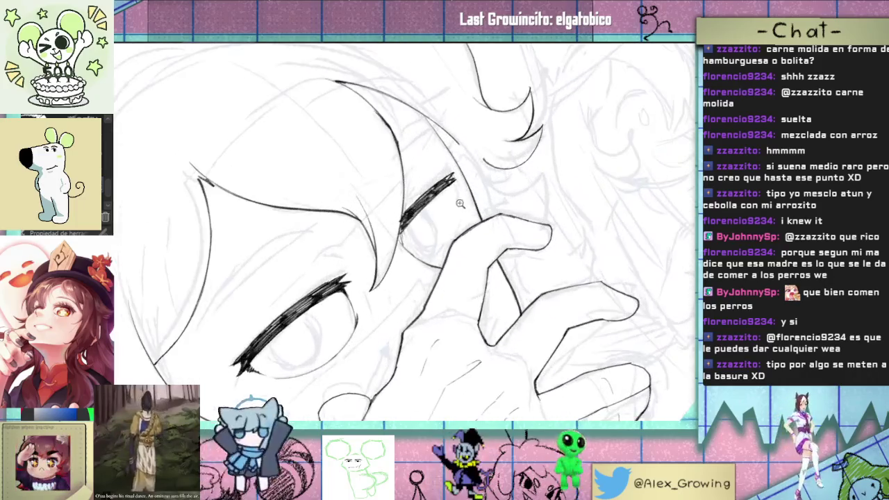
{"action": "left_click_drag", "start_coordinate": [457, 182], "coordinate": [458, 207]}
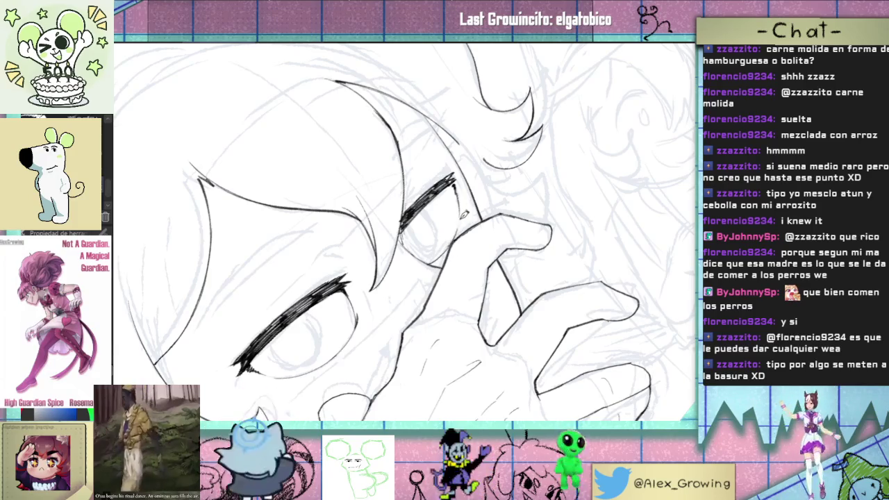
{"action": "scroll", "coordinate": [455, 236], "scroll_direction": "down", "scroll_amount": 1}
{"action": "scroll", "coordinate": [459, 228], "scroll_direction": "down", "scroll_amount": 1}
{"action": "scroll", "coordinate": [460, 228], "scroll_direction": "up", "scroll_amount": 2}
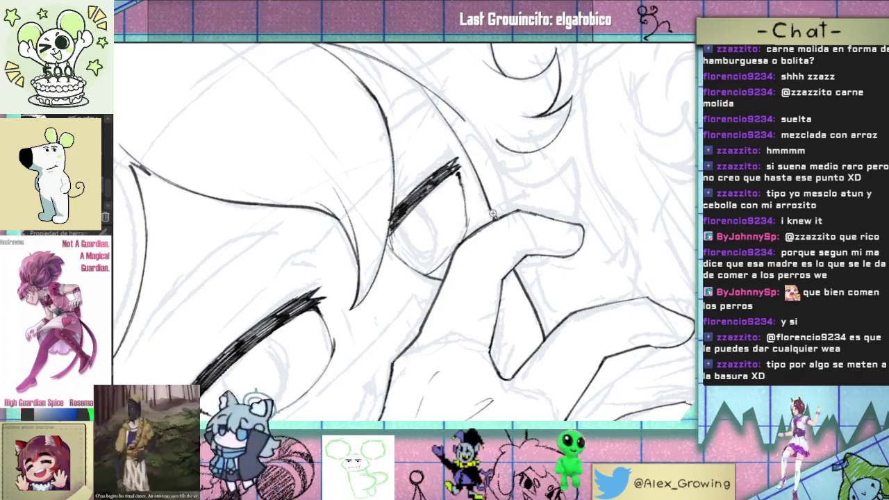
{"action": "scroll", "coordinate": [492, 215], "scroll_direction": "down", "scroll_amount": 2}
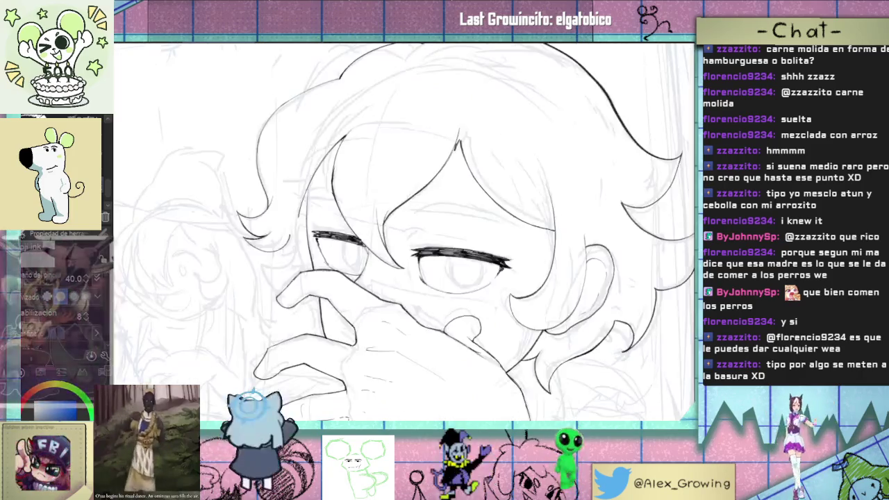
Step: With the view upright and zoomed in on the eyes, ink a stroke along the upper eyelid
{"action": "scroll", "coordinate": [565, 150], "scroll_direction": "down", "scroll_amount": 2}
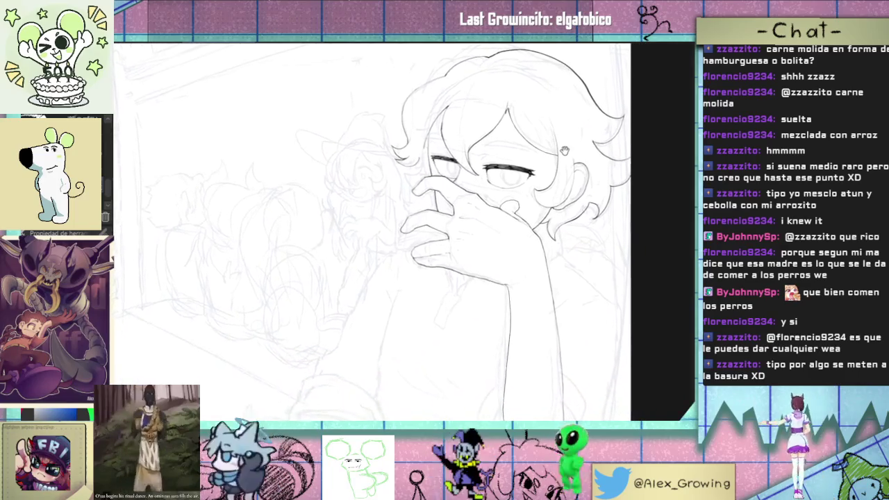
{"action": "scroll", "coordinate": [479, 229], "scroll_direction": "up", "scroll_amount": 3}
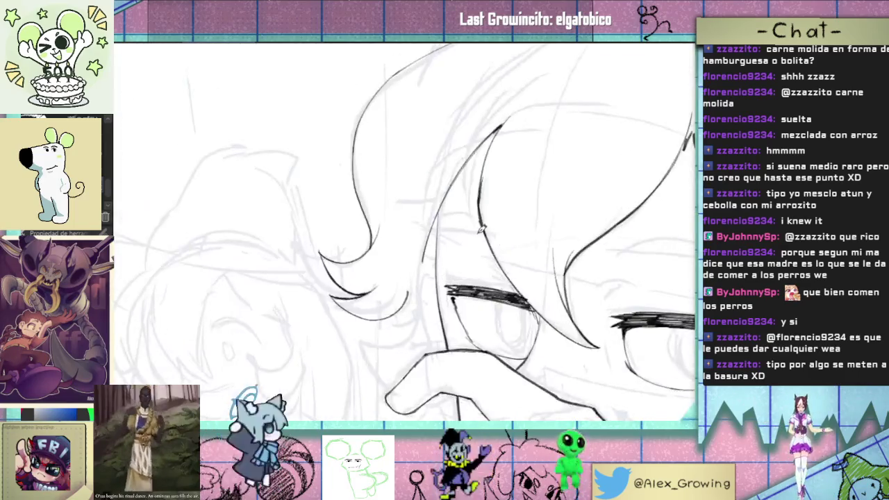
{"action": "left_click_drag", "start_coordinate": [460, 256], "coordinate": [442, 270]}
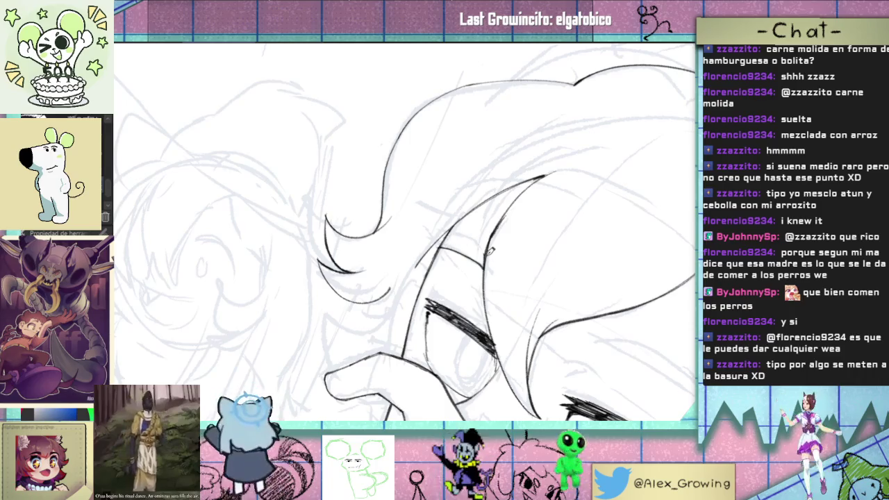
{"action": "key", "text": "ctrl+0"}
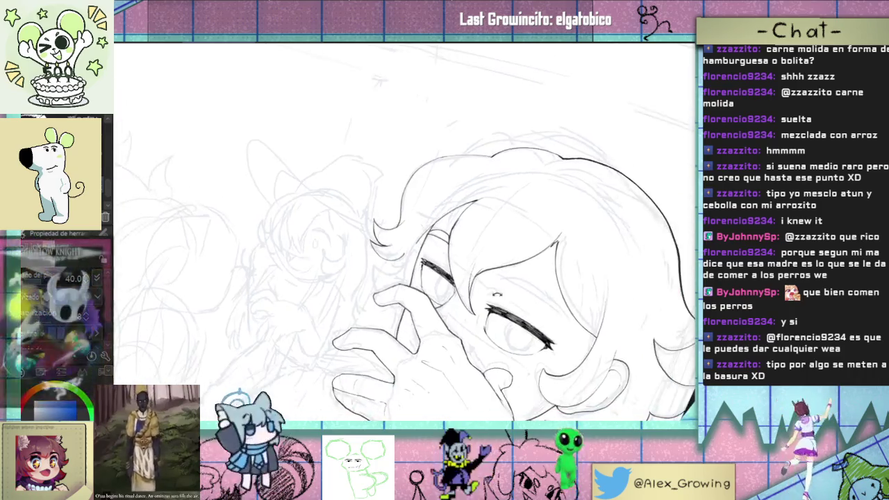
{"action": "scroll", "coordinate": [486, 229], "scroll_direction": "up", "scroll_amount": 3}
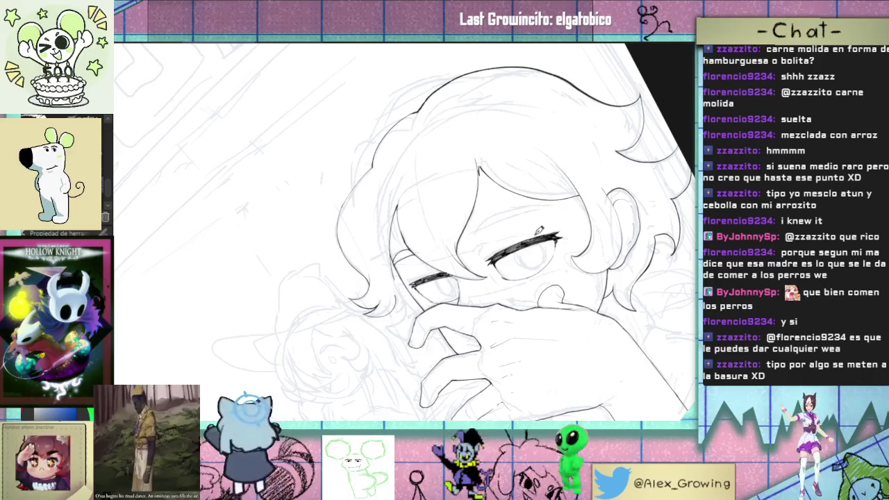
{"action": "scroll", "coordinate": [478, 236], "scroll_direction": "up", "scroll_amount": 3}
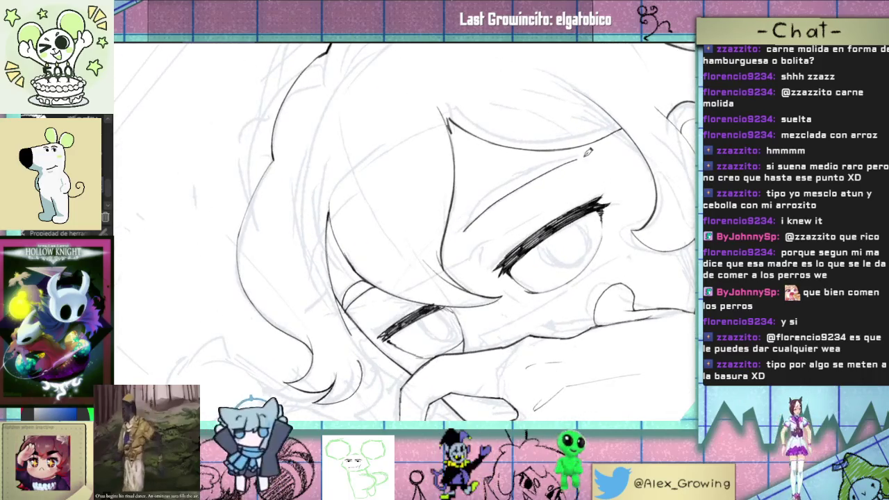
{"action": "left_click_drag", "start_coordinate": [500, 186], "coordinate": [574, 155]}
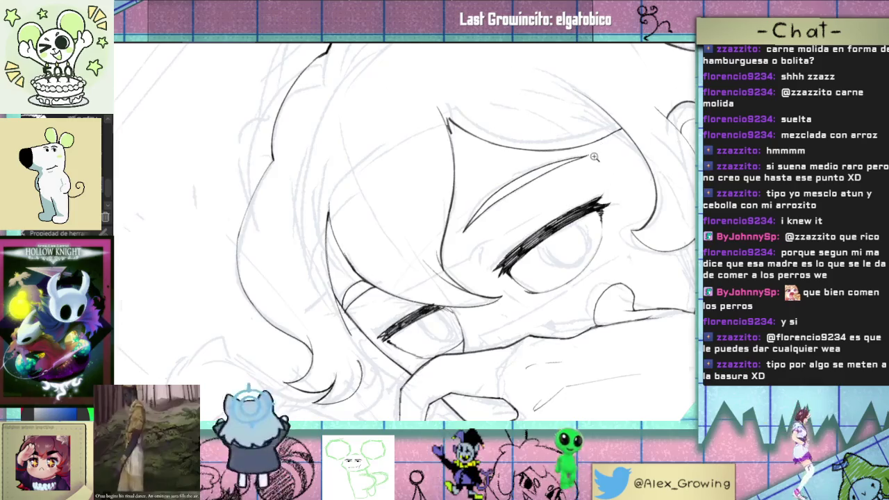
{"action": "scroll", "coordinate": [594, 157], "scroll_direction": "up", "scroll_amount": 1}
{"action": "scroll", "coordinate": [555, 194], "scroll_direction": "down", "scroll_amount": 5}
{"action": "scroll", "coordinate": [527, 228], "scroll_direction": "up", "scroll_amount": 2}
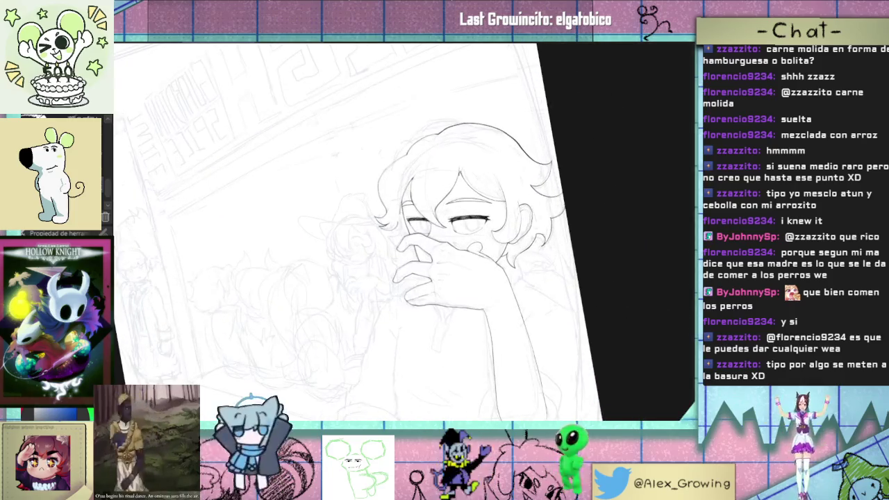
Step: Mirror the page view to check the drawing, then ink a dark line along the hair
{"action": "key", "text": "ctrl+0"}
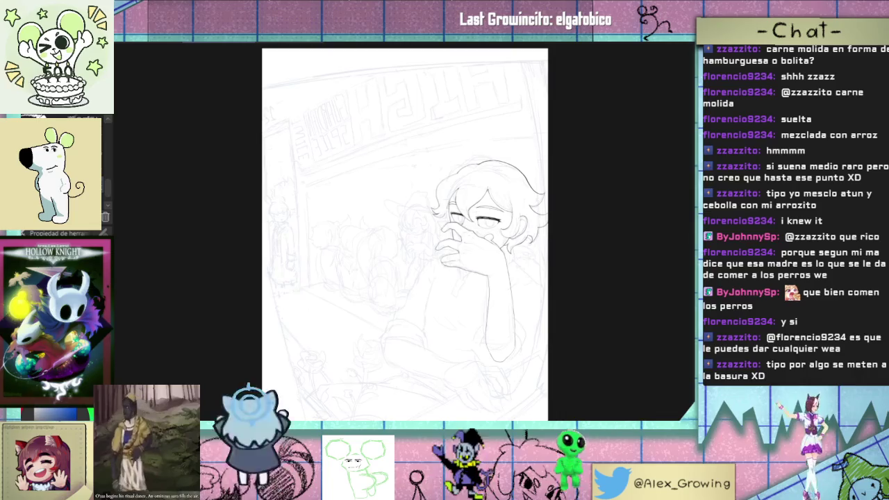
{"action": "key", "text": "h"}
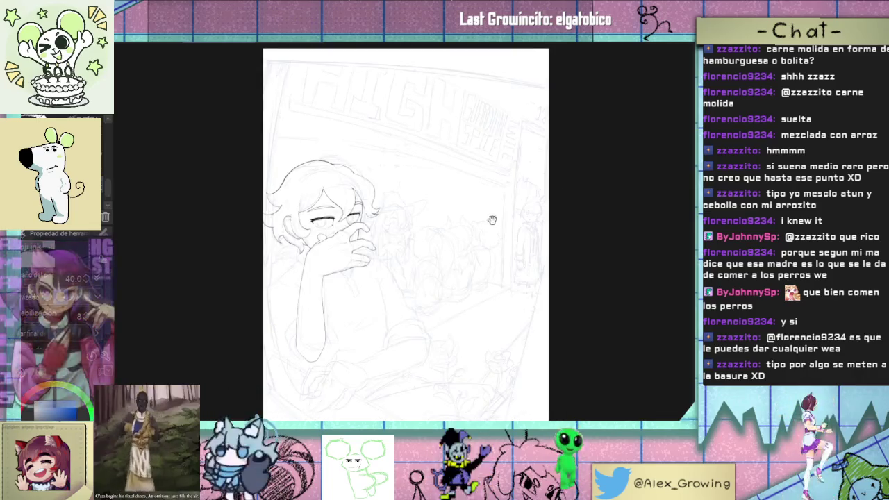
{"action": "left_click_drag", "start_coordinate": [480, 226], "coordinate": [598, 220]}
{"action": "scroll", "coordinate": [598, 220], "scroll_direction": "up", "scroll_amount": 3}
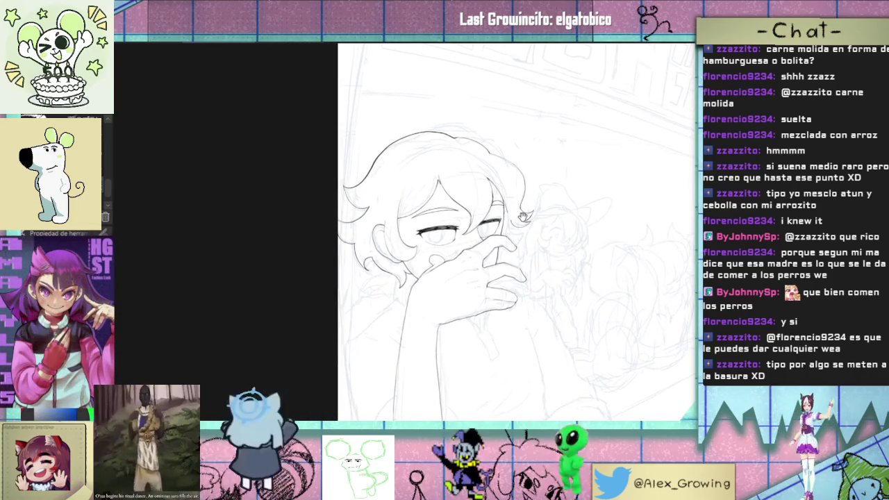
{"action": "left_click_drag", "start_coordinate": [534, 250], "coordinate": [501, 119]}
{"action": "scroll", "coordinate": [501, 119], "scroll_direction": "up", "scroll_amount": 3}
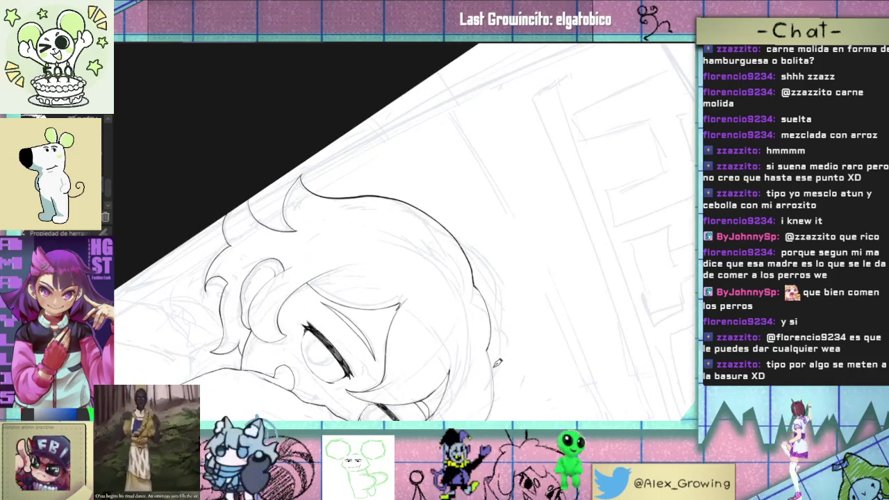
{"action": "scroll", "coordinate": [502, 119], "scroll_direction": "up", "scroll_amount": 3}
{"action": "left_click_drag", "start_coordinate": [415, 314], "coordinate": [469, 220]}
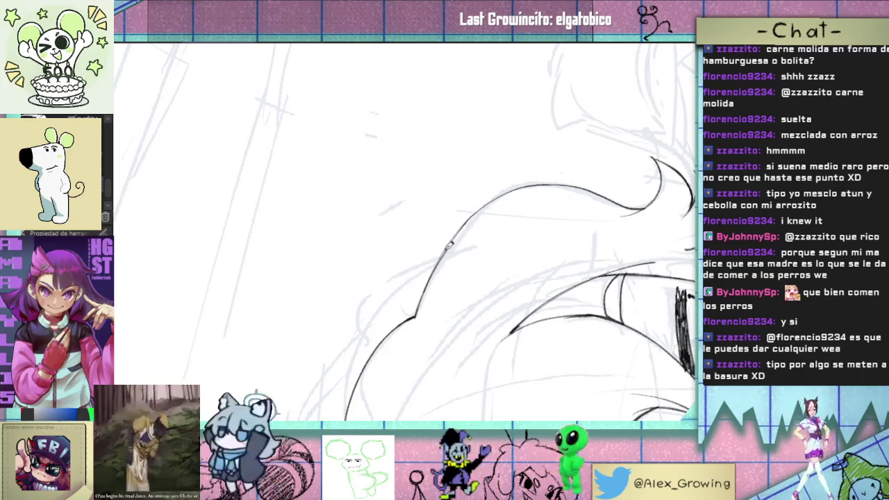
{"action": "scroll", "coordinate": [442, 255], "scroll_direction": "down", "scroll_amount": 3}
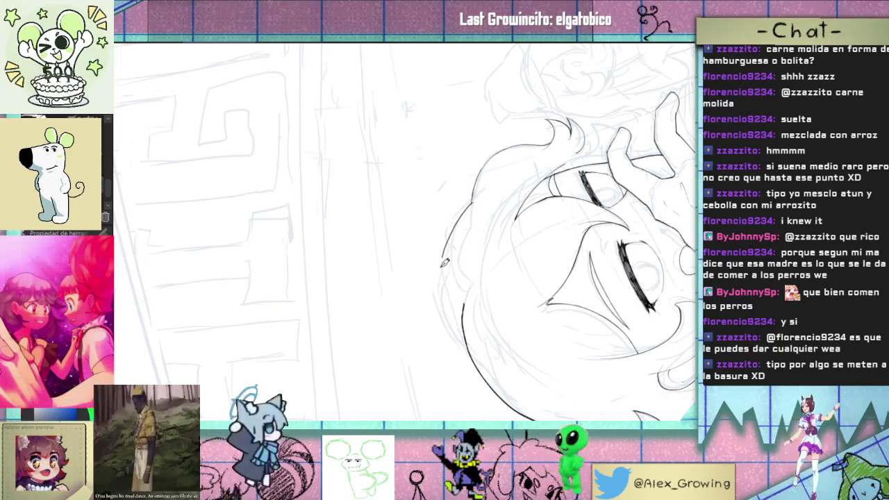
Step: Undo the last hair stroke and redraw the hair outline with several pen strokes
{"action": "mouse_move", "coordinate": [444, 263]}
{"action": "left_mouse_down"}
{"action": "mouse_move", "coordinate": [497, 219]}
{"action": "mouse_move", "coordinate": [494, 229]}
{"action": "left_mouse_up"}
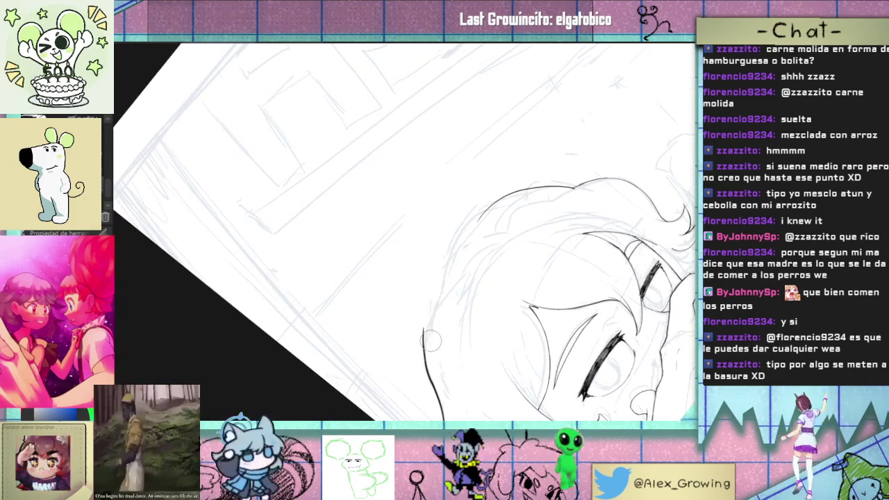
{"action": "key", "text": "ctrl+z"}
{"action": "left_click_drag", "start_coordinate": [431, 370], "coordinate": [439, 293]}
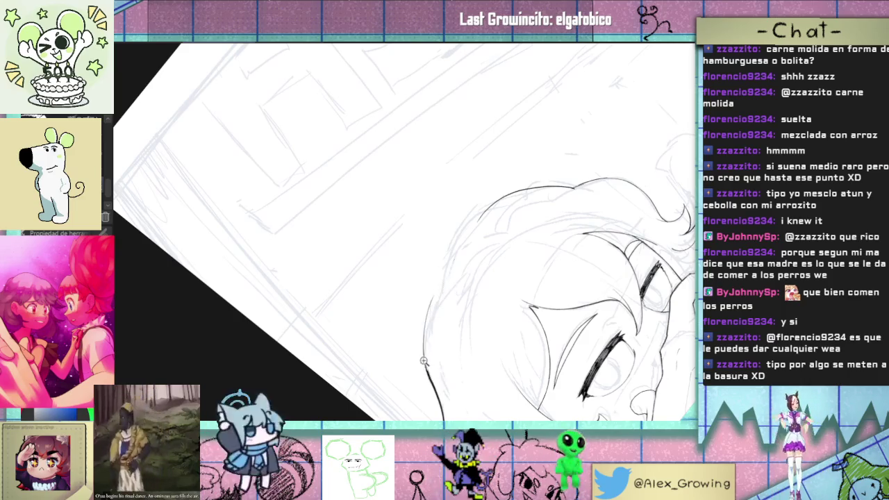
{"action": "left_click_drag", "start_coordinate": [438, 257], "coordinate": [422, 392]}
{"action": "left_click_drag", "start_coordinate": [434, 239], "coordinate": [426, 316]}
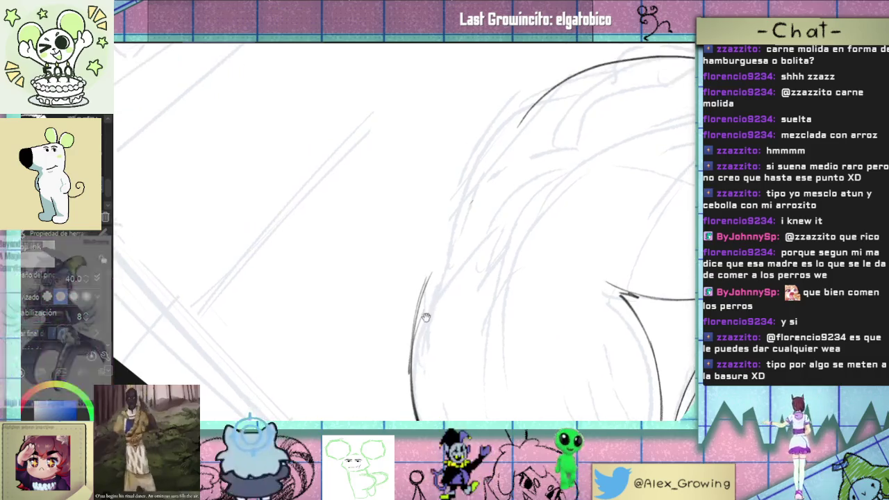
{"action": "left_click_drag", "start_coordinate": [444, 251], "coordinate": [413, 336]}
{"action": "left_click_drag", "start_coordinate": [431, 289], "coordinate": [453, 216]}
Step: Darken the lower hair curve with two ink strokes, then reset rotation to fit the whole page
{"action": "left_click_drag", "start_coordinate": [494, 195], "coordinate": [468, 194]}
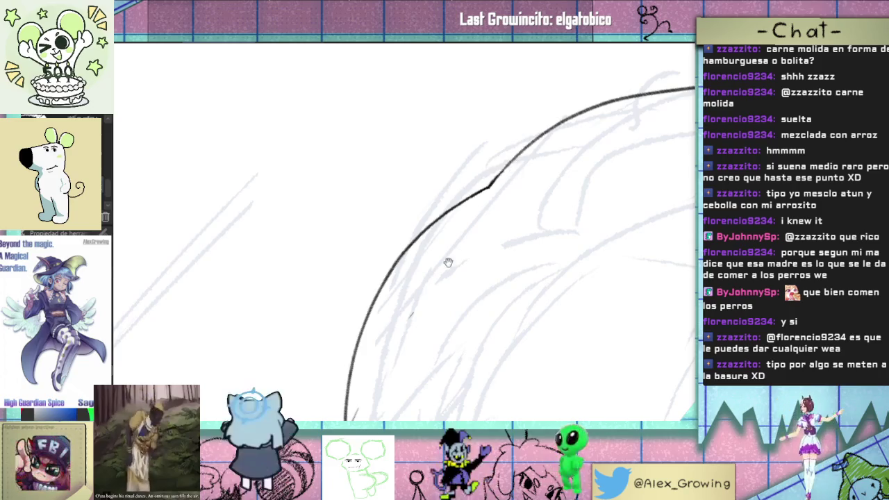
{"action": "left_click_drag", "start_coordinate": [445, 262], "coordinate": [412, 306]}
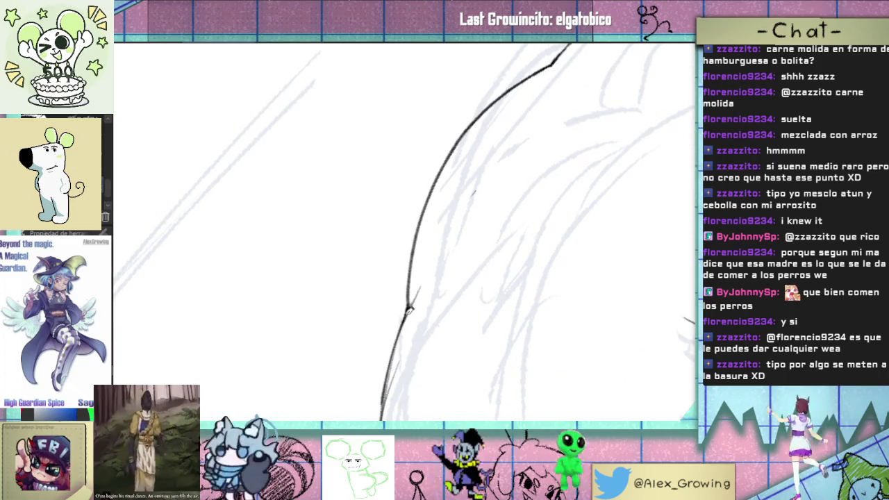
{"action": "scroll", "coordinate": [409, 311], "scroll_direction": "down", "scroll_amount": 5}
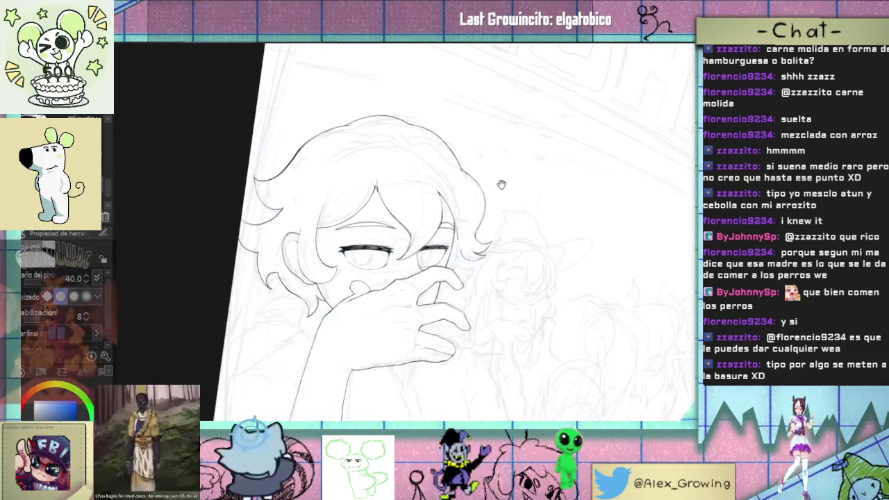
{"action": "scroll", "coordinate": [501, 184], "scroll_direction": "down", "scroll_amount": 3}
{"action": "scroll", "coordinate": [484, 258], "scroll_direction": "down", "scroll_amount": 1}
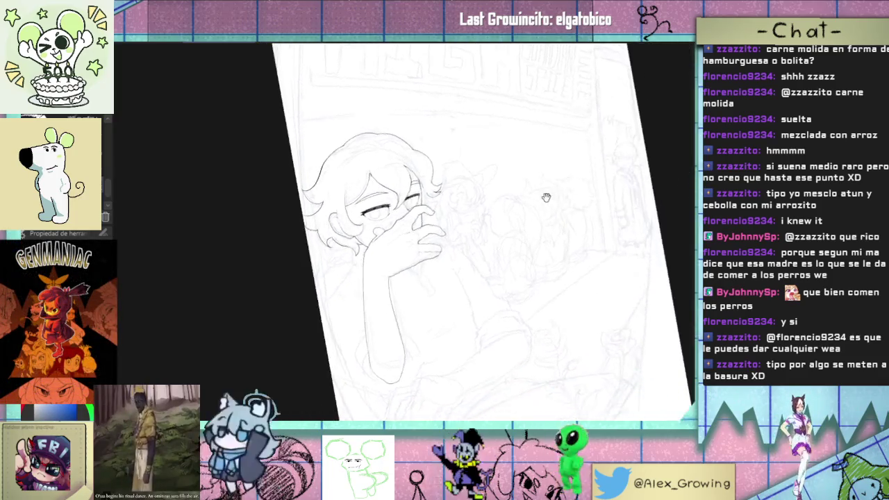
{"action": "scroll", "coordinate": [588, 238], "scroll_direction": "up", "scroll_amount": 6}
{"action": "left_click_drag", "start_coordinate": [402, 243], "coordinate": [366, 327]}
{"action": "scroll", "coordinate": [366, 327], "scroll_direction": "up", "scroll_amount": 1}
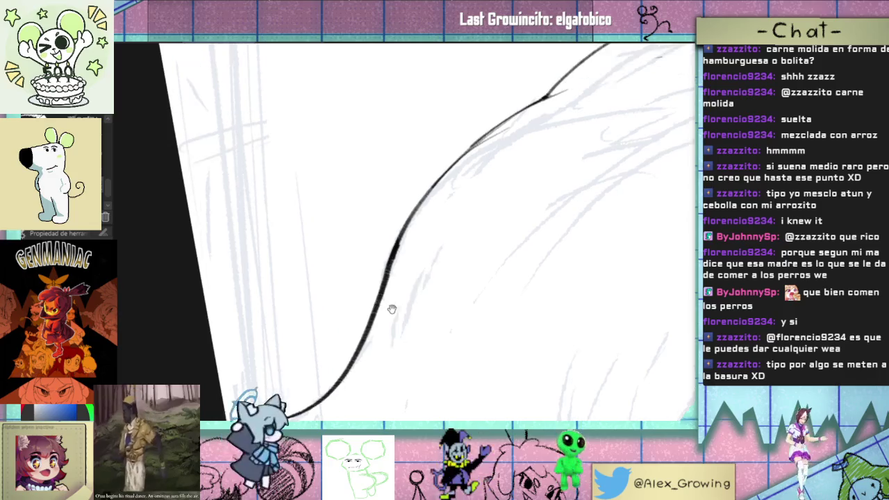
{"action": "left_click_drag", "start_coordinate": [406, 251], "coordinate": [378, 316]}
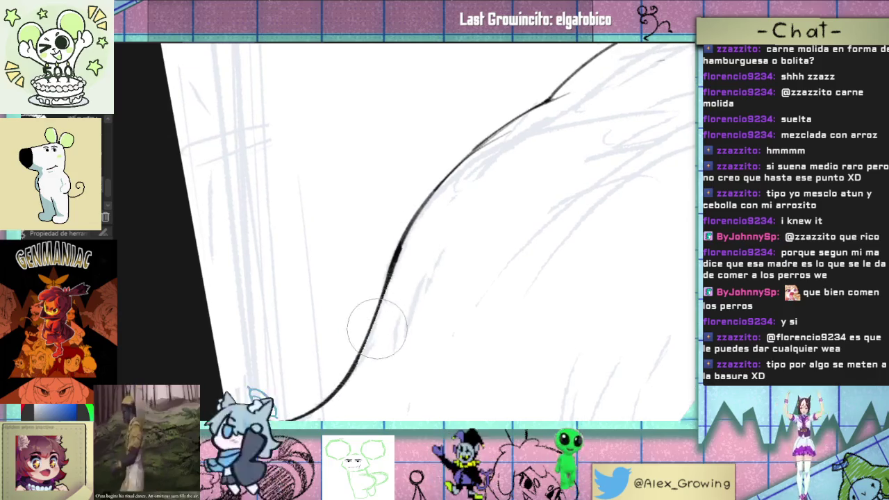
{"action": "scroll", "coordinate": [430, 250], "scroll_direction": "down", "scroll_amount": 5}
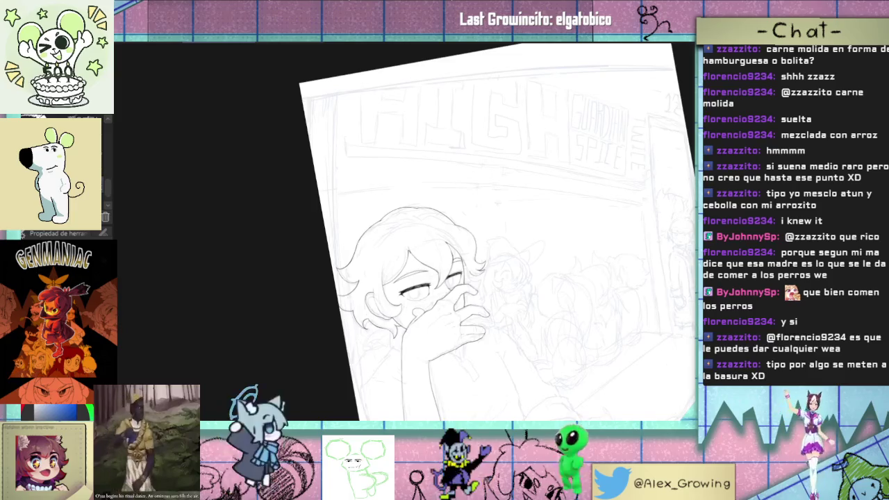
{"action": "key", "text": "ctrl+at"}
{"action": "key", "text": "ctrl+0"}
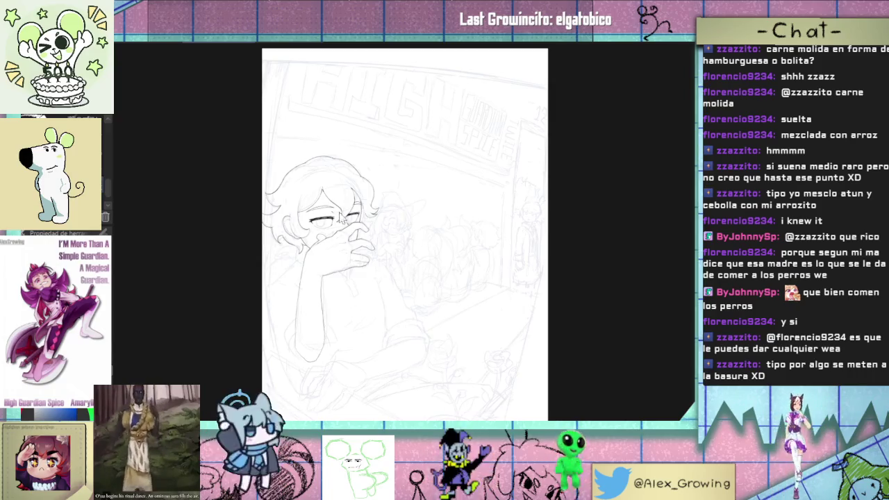
{"action": "scroll", "coordinate": [340, 219], "scroll_direction": "up", "scroll_amount": 5}
Step: Erase the stray short strokes and dark ink at the tip of the hair strand
{"action": "left_click_drag", "start_coordinate": [389, 292], "coordinate": [421, 328]}
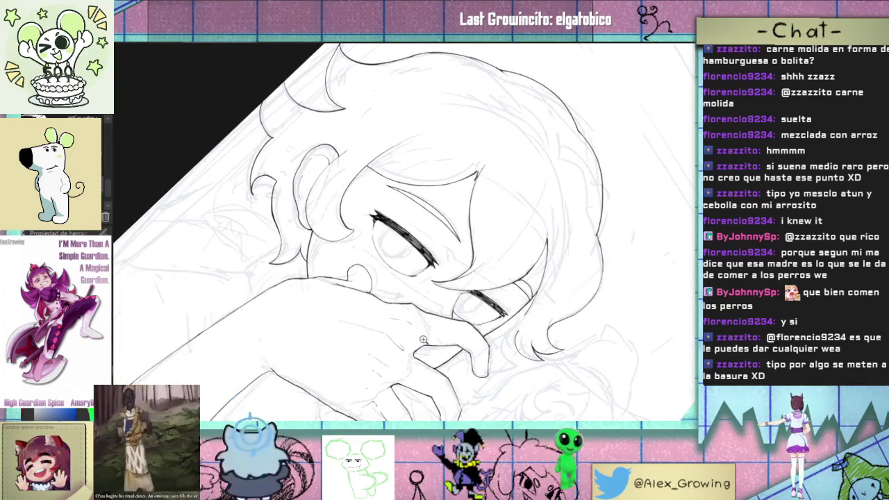
{"action": "scroll", "coordinate": [417, 204], "scroll_direction": "up", "scroll_amount": 5}
{"action": "scroll", "coordinate": [416, 204], "scroll_direction": "down", "scroll_amount": 5}
{"action": "mouse_move", "coordinate": [372, 238]}
{"action": "left_mouse_down"}
{"action": "mouse_move", "coordinate": [445, 283]}
{"action": "mouse_move", "coordinate": [514, 269]}
{"action": "mouse_move", "coordinate": [486, 274]}
{"action": "left_mouse_up"}
{"action": "scroll", "coordinate": [486, 274], "scroll_direction": "up", "scroll_amount": 2}
{"action": "scroll", "coordinate": [445, 277], "scroll_direction": "up", "scroll_amount": 2}
{"action": "scroll", "coordinate": [402, 283], "scroll_direction": "up", "scroll_amount": 2}
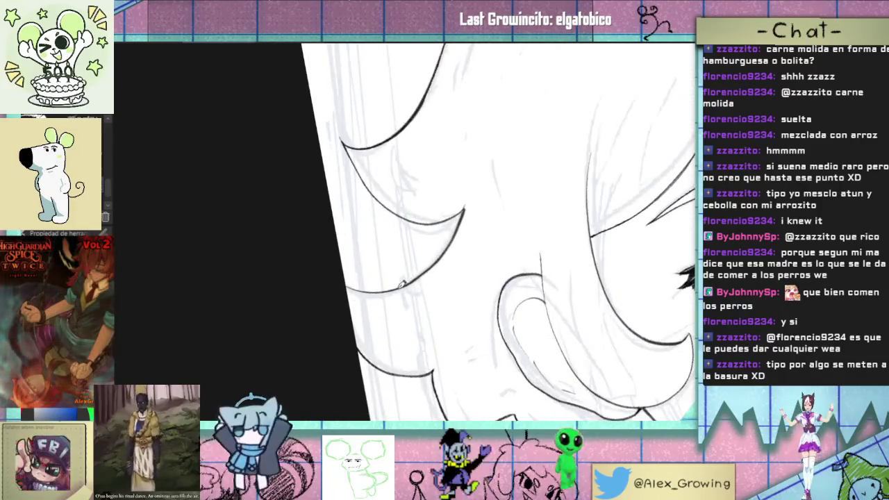
{"action": "left_click_drag", "start_coordinate": [441, 216], "coordinate": [470, 247]}
{"action": "left_click_drag", "start_coordinate": [453, 276], "coordinate": [451, 225]}
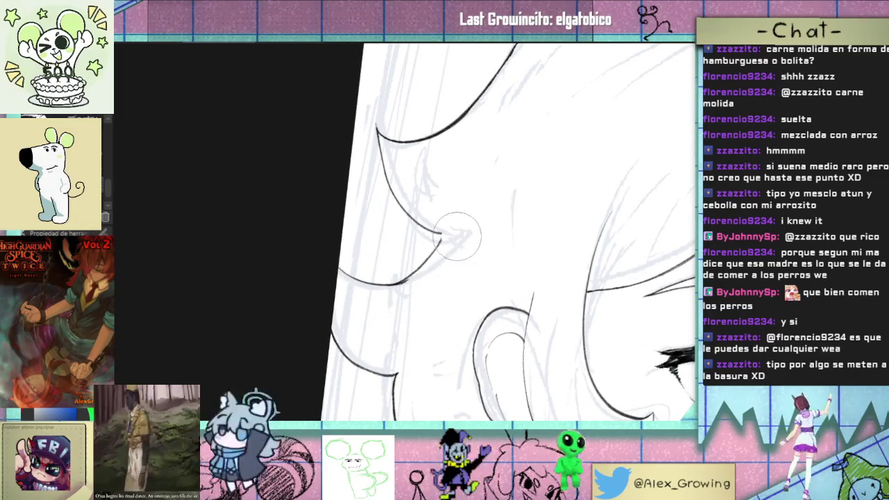
{"action": "scroll", "coordinate": [434, 253], "scroll_direction": "up", "scroll_amount": 2}
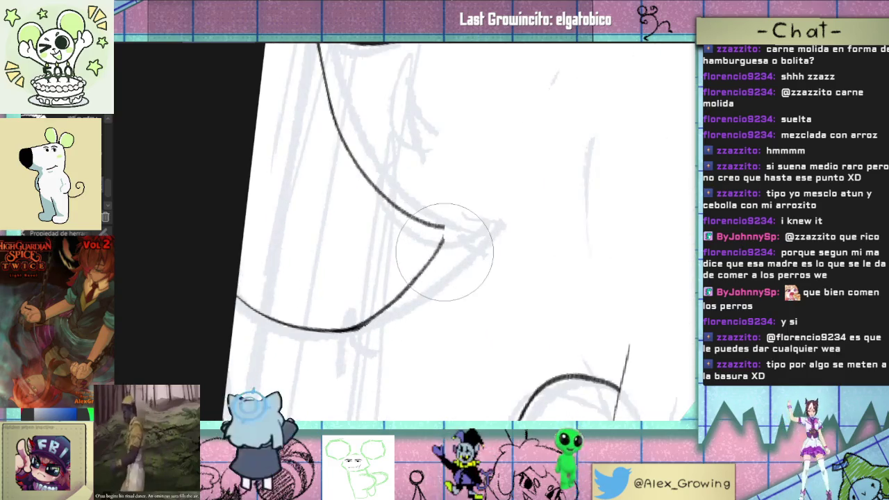
{"action": "left_click_drag", "start_coordinate": [437, 253], "coordinate": [444, 239]}
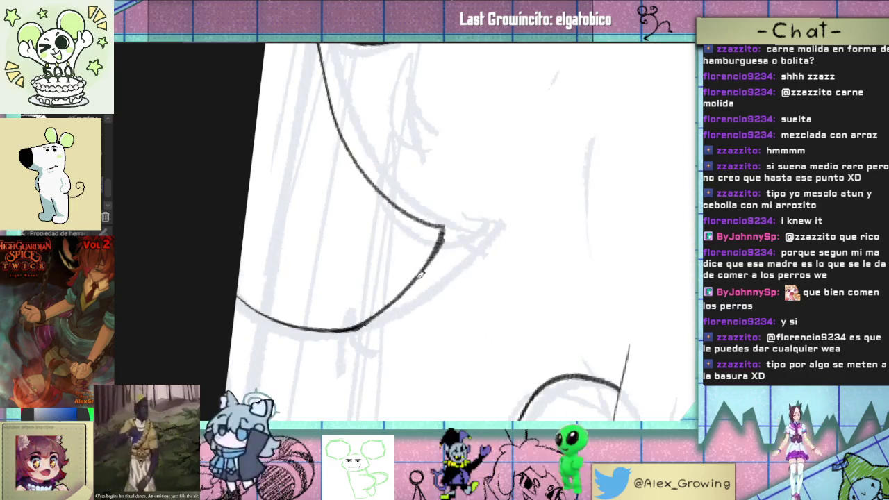
Step: Try an ink line beside the nose and hand, then undo it
{"action": "scroll", "coordinate": [459, 240], "scroll_direction": "down", "scroll_amount": 3}
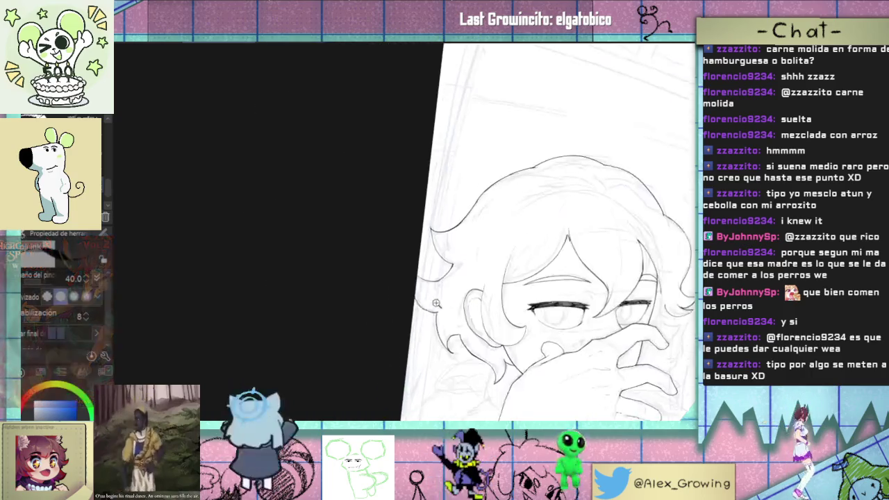
{"action": "left_click_drag", "start_coordinate": [458, 241], "coordinate": [451, 248]}
{"action": "scroll", "coordinate": [448, 251], "scroll_direction": "up", "scroll_amount": 3}
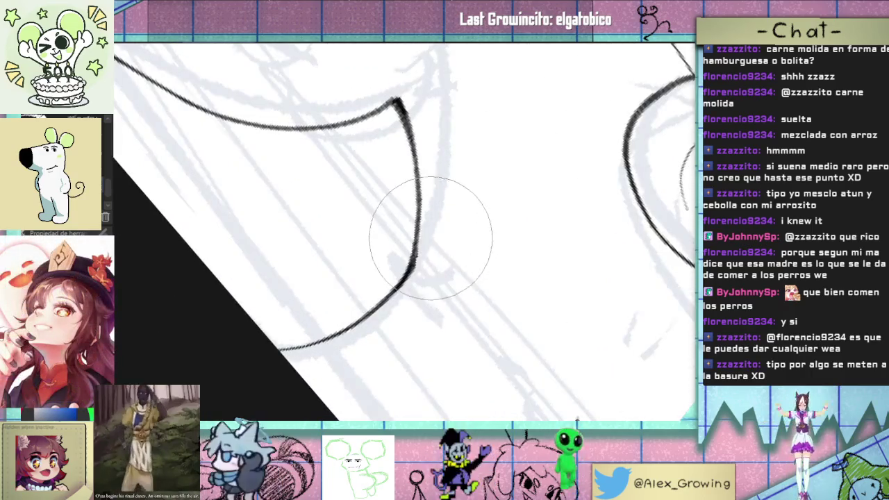
{"action": "scroll", "coordinate": [449, 266], "scroll_direction": "down", "scroll_amount": 3}
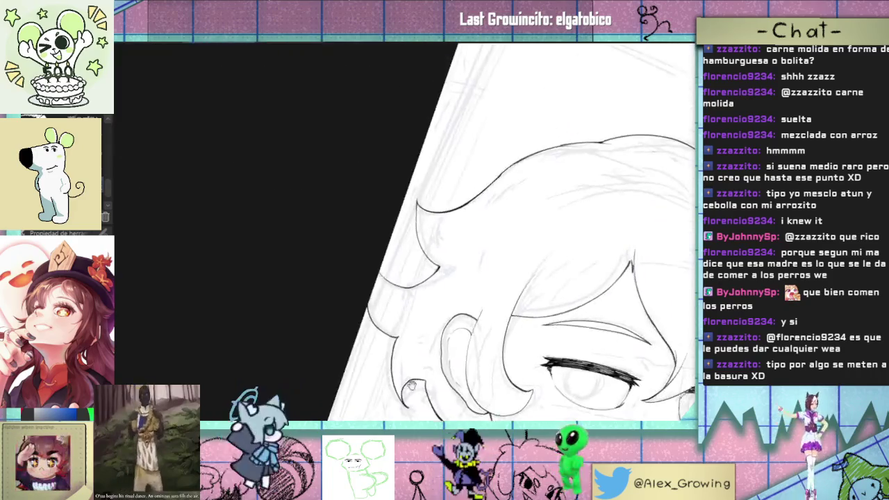
{"action": "scroll", "coordinate": [472, 257], "scroll_direction": "down", "scroll_amount": 2}
{"action": "scroll", "coordinate": [493, 247], "scroll_direction": "down", "scroll_amount": 2}
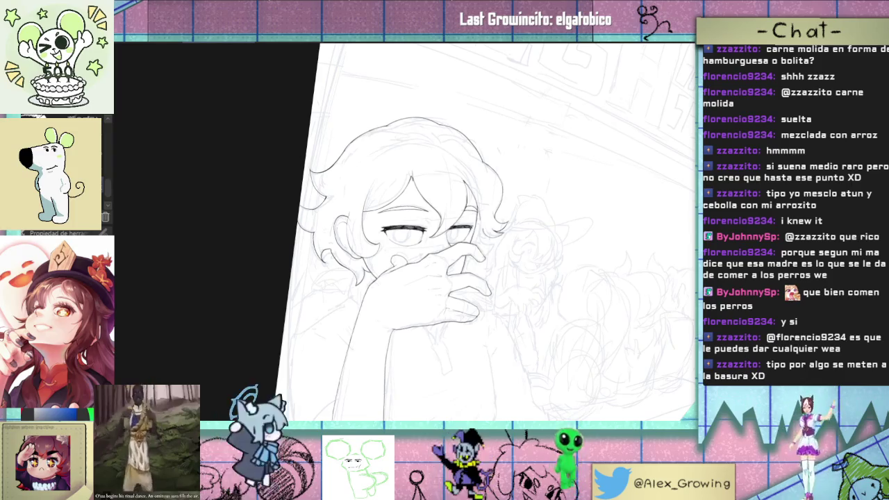
{"action": "scroll", "coordinate": [498, 237], "scroll_direction": "up", "scroll_amount": 3}
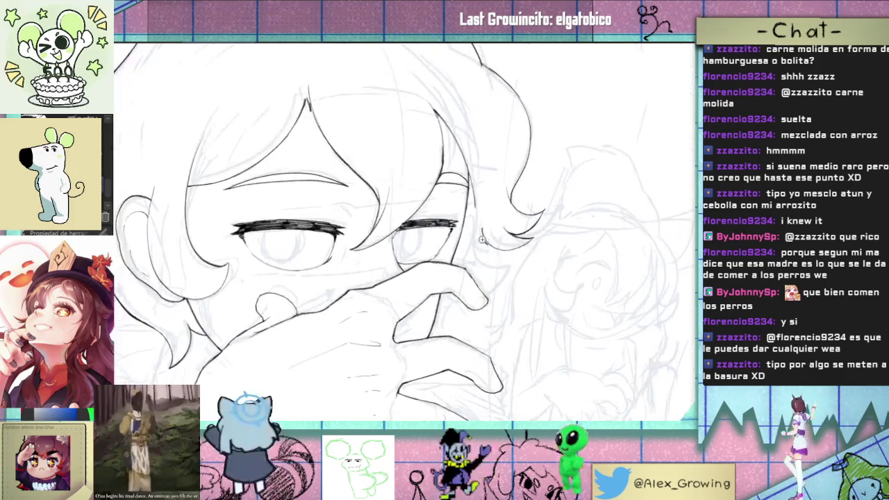
{"action": "scroll", "coordinate": [497, 238], "scroll_direction": "up", "scroll_amount": 2}
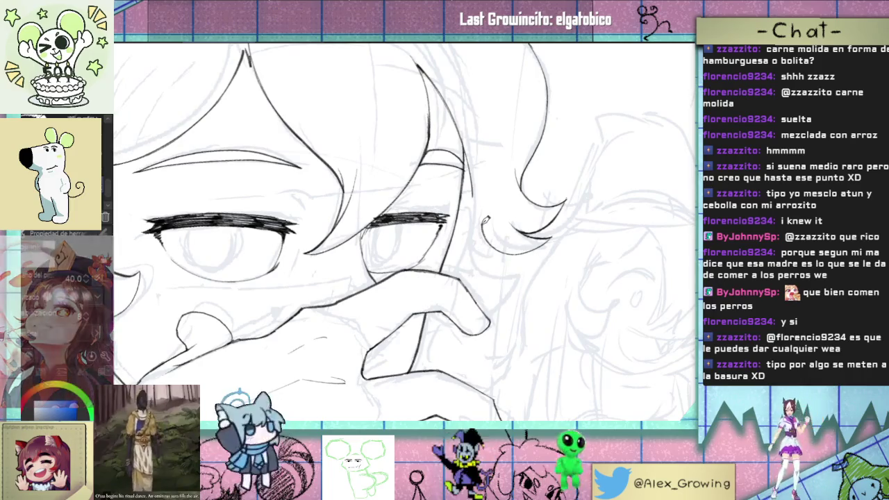
{"action": "left_click_drag", "start_coordinate": [525, 280], "coordinate": [486, 320]}
{"action": "key", "text": "ctrl+z"}
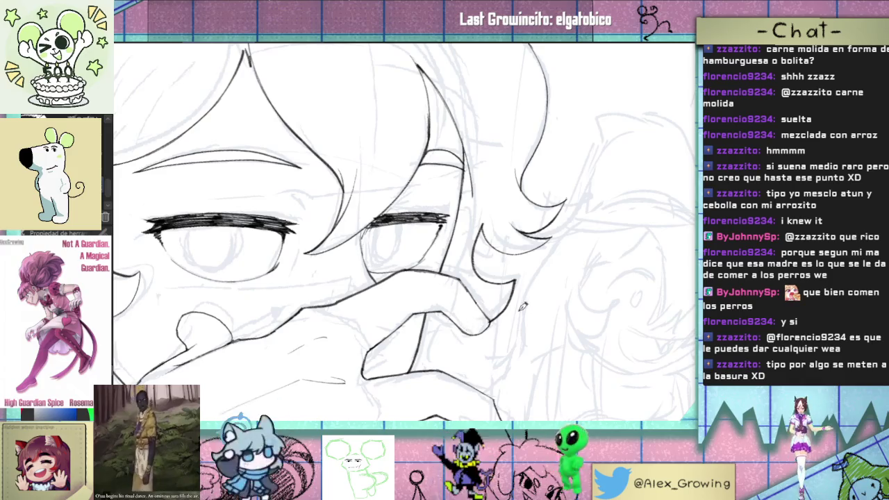
Step: Ink the outline of a finger on the hand covering the girl's eye
{"action": "left_click_drag", "start_coordinate": [522, 306], "coordinate": [340, 329]}
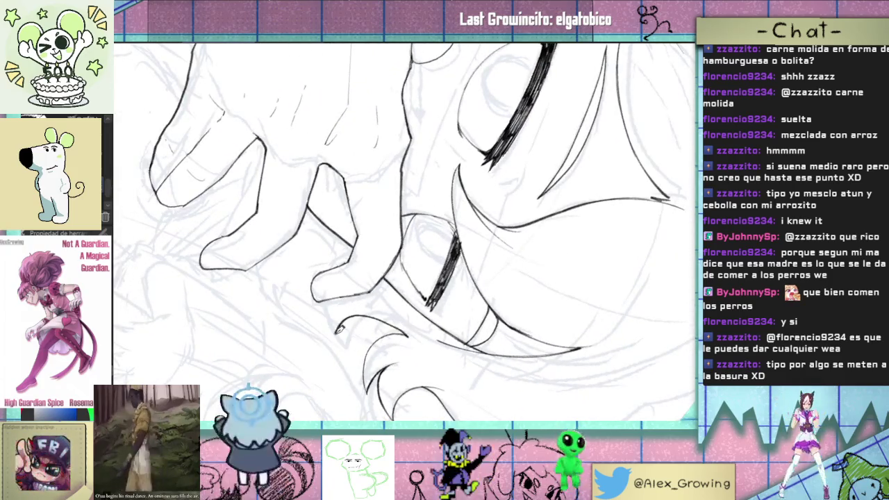
{"action": "mouse_move", "coordinate": [353, 340]}
{"action": "left_mouse_down"}
{"action": "mouse_move", "coordinate": [322, 316]}
{"action": "mouse_move", "coordinate": [356, 245]}
{"action": "left_mouse_up"}
{"action": "mouse_move", "coordinate": [344, 283]}
{"action": "left_mouse_down"}
{"action": "mouse_move", "coordinate": [411, 345]}
{"action": "mouse_move", "coordinate": [357, 358]}
{"action": "mouse_move", "coordinate": [388, 257]}
{"action": "mouse_move", "coordinate": [410, 242]}
{"action": "left_mouse_up"}
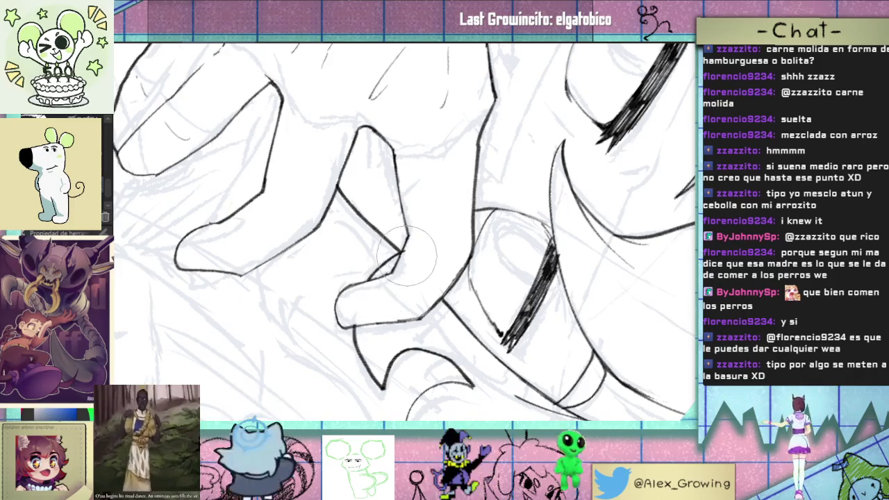
{"action": "scroll", "coordinate": [432, 361], "scroll_direction": "down", "scroll_amount": 3}
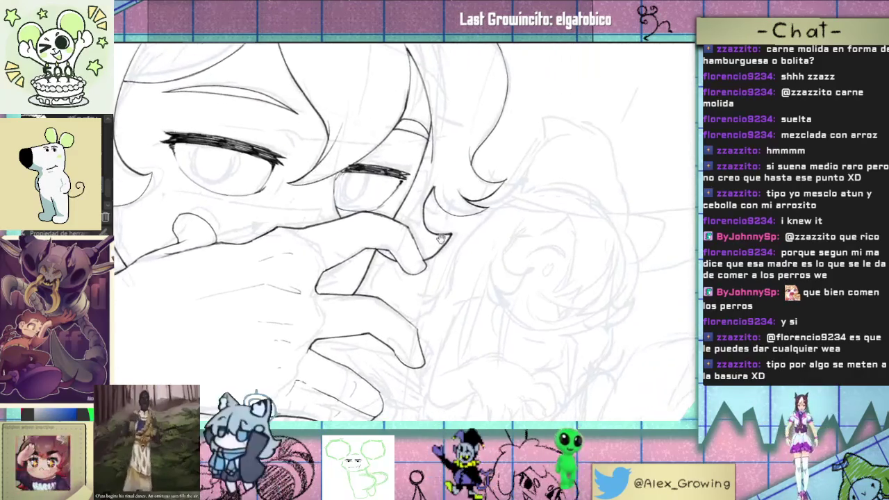
{"action": "scroll", "coordinate": [437, 262], "scroll_direction": "up", "scroll_amount": 3}
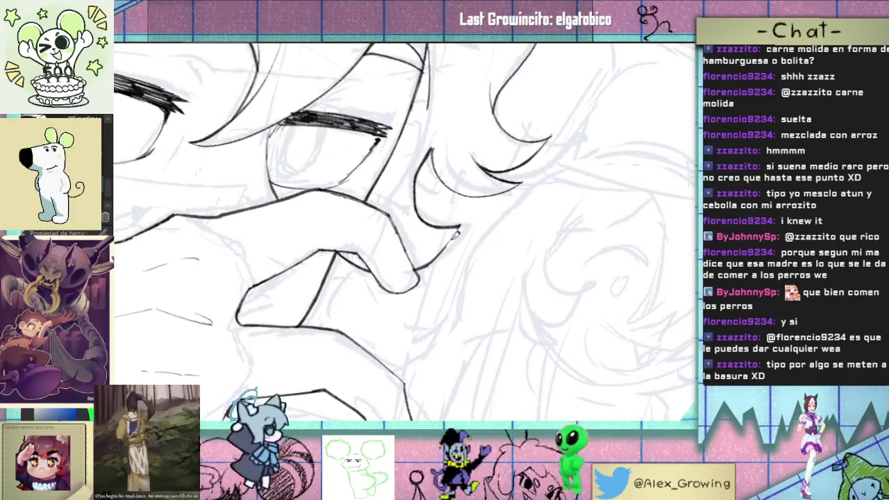
{"action": "scroll", "coordinate": [467, 218], "scroll_direction": "down", "scroll_amount": 3}
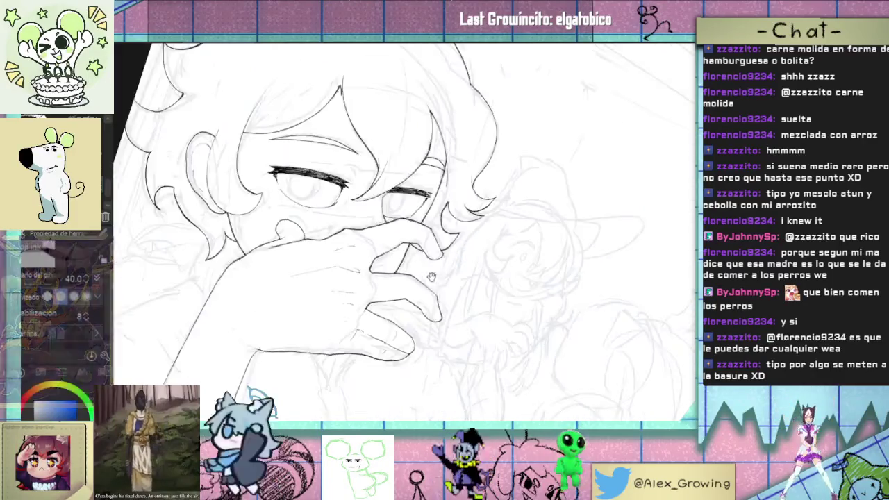
{"action": "scroll", "coordinate": [447, 316], "scroll_direction": "up", "scroll_amount": 1}
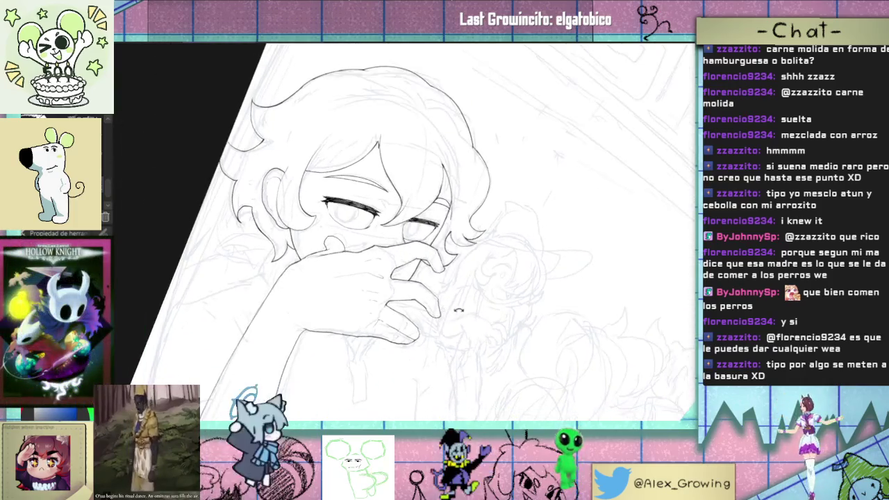
{"action": "scroll", "coordinate": [445, 298], "scroll_direction": "up", "scroll_amount": 1}
{"action": "scroll", "coordinate": [441, 281], "scroll_direction": "up", "scroll_amount": 1}
{"action": "scroll", "coordinate": [438, 268], "scroll_direction": "up", "scroll_amount": 1}
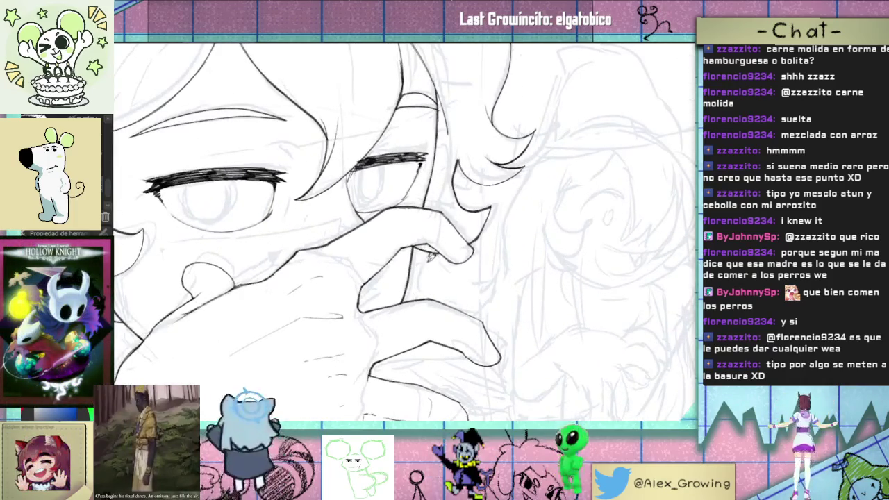
{"action": "scroll", "coordinate": [446, 277], "scroll_direction": "down", "scroll_amount": 3}
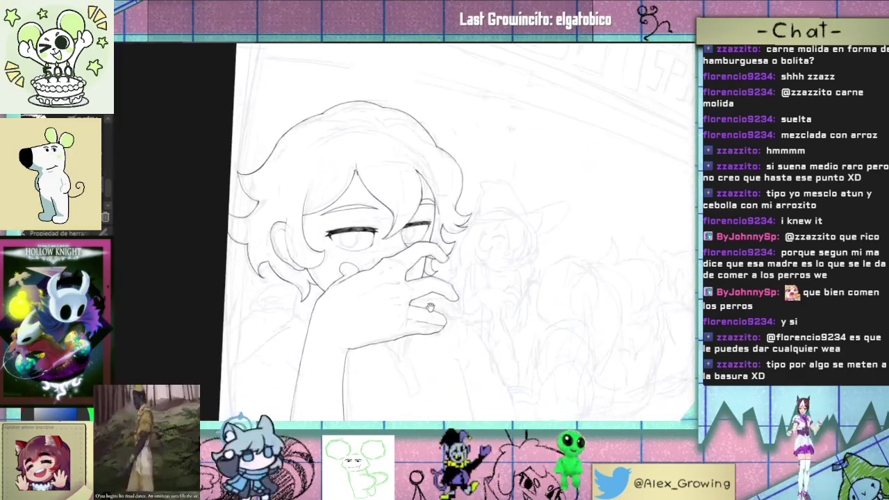
{"action": "scroll", "coordinate": [461, 268], "scroll_direction": "up", "scroll_amount": 2}
{"action": "scroll", "coordinate": [478, 258], "scroll_direction": "up", "scroll_amount": 2}
{"action": "scroll", "coordinate": [478, 258], "scroll_direction": "down", "scroll_amount": 2}
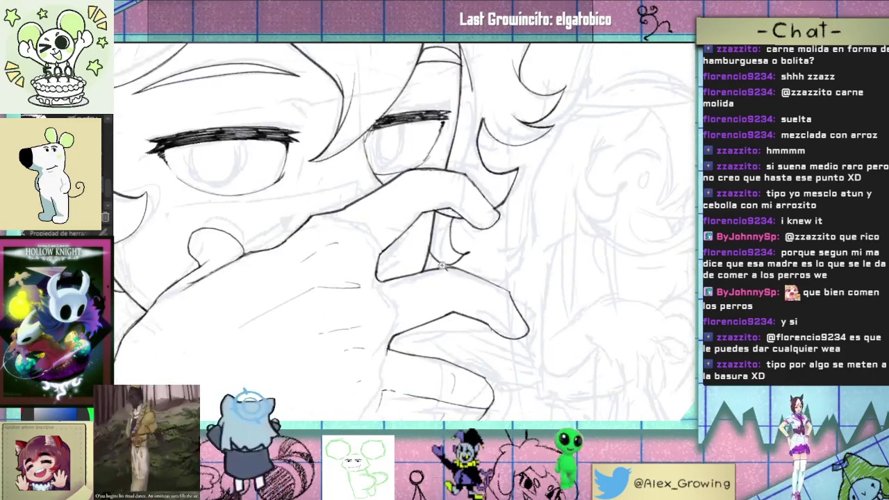
{"action": "scroll", "coordinate": [455, 254], "scroll_direction": "down", "scroll_amount": 1}
{"action": "scroll", "coordinate": [431, 250], "scroll_direction": "down", "scroll_amount": 1}
{"action": "scroll", "coordinate": [402, 243], "scroll_direction": "down", "scroll_amount": 1}
{"action": "scroll", "coordinate": [386, 239], "scroll_direction": "up", "scroll_amount": 1}
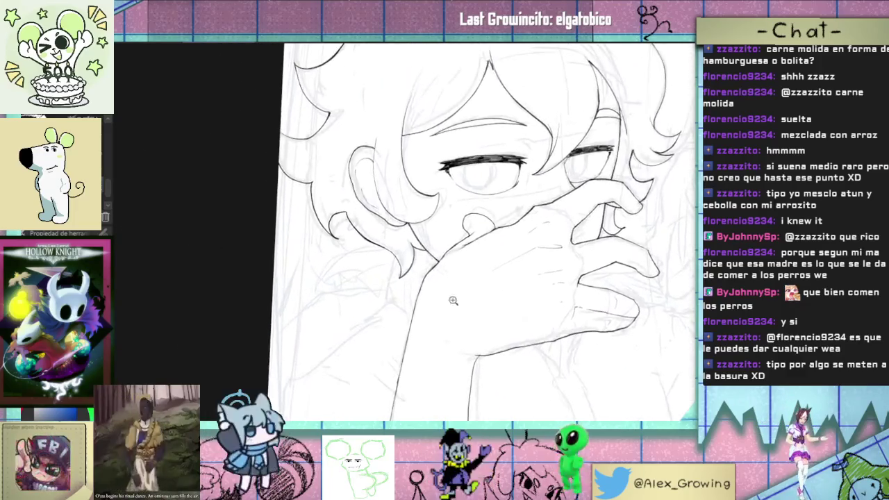
{"action": "scroll", "coordinate": [401, 250], "scroll_direction": "up", "scroll_amount": 2}
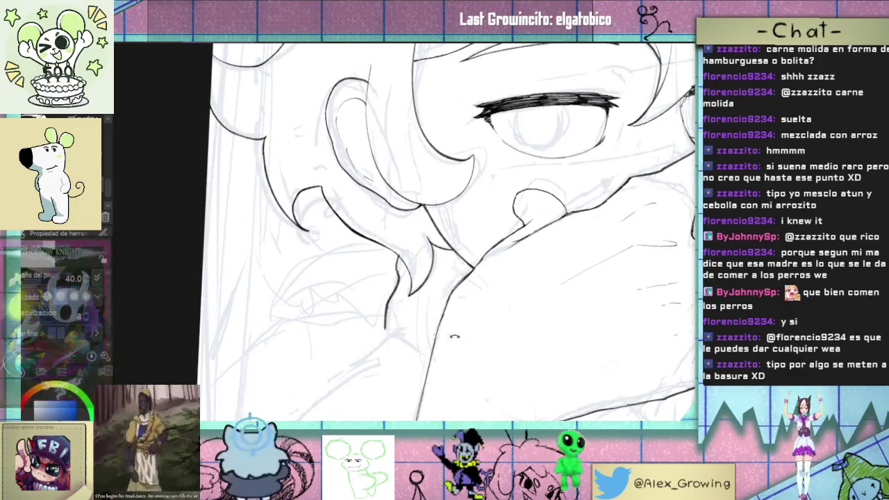
{"action": "scroll", "coordinate": [479, 278], "scroll_direction": "up", "scroll_amount": 2}
Step: Extend a line up toward the hair and add a short line by the chin and hand
{"action": "left_click_drag", "start_coordinate": [485, 279], "coordinate": [542, 244]}
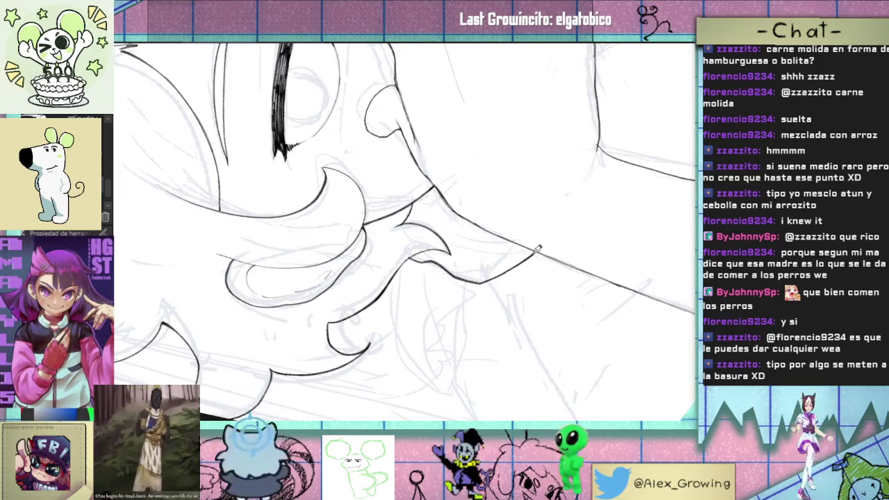
{"action": "scroll", "coordinate": [525, 283], "scroll_direction": "down", "scroll_amount": 2}
{"action": "scroll", "coordinate": [525, 283], "scroll_direction": "down", "scroll_amount": 2}
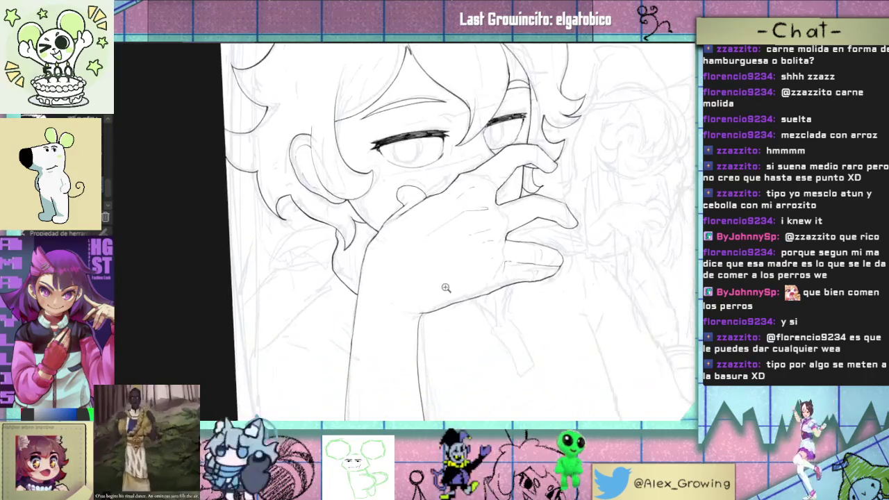
{"action": "left_click_drag", "start_coordinate": [525, 283], "coordinate": [519, 356]}
{"action": "scroll", "coordinate": [520, 356], "scroll_direction": "up", "scroll_amount": 3}
{"action": "left_click_drag", "start_coordinate": [458, 300], "coordinate": [428, 258]}
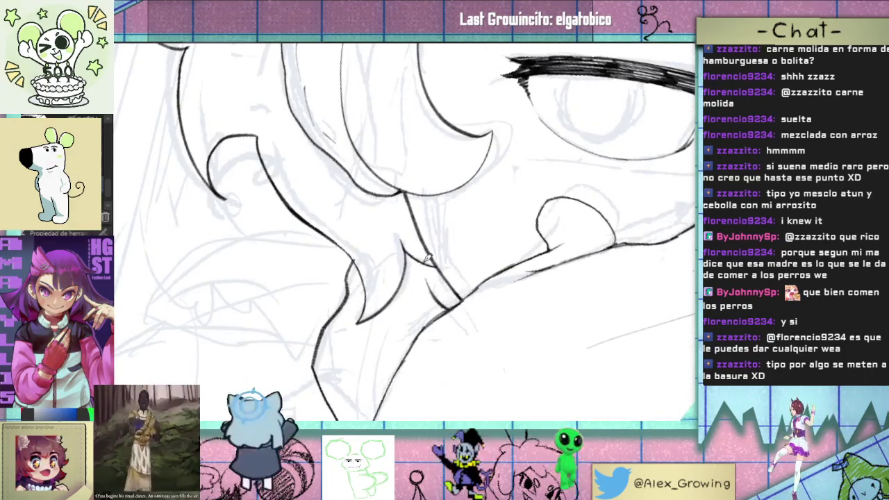
{"action": "scroll", "coordinate": [452, 303], "scroll_direction": "down", "scroll_amount": 3}
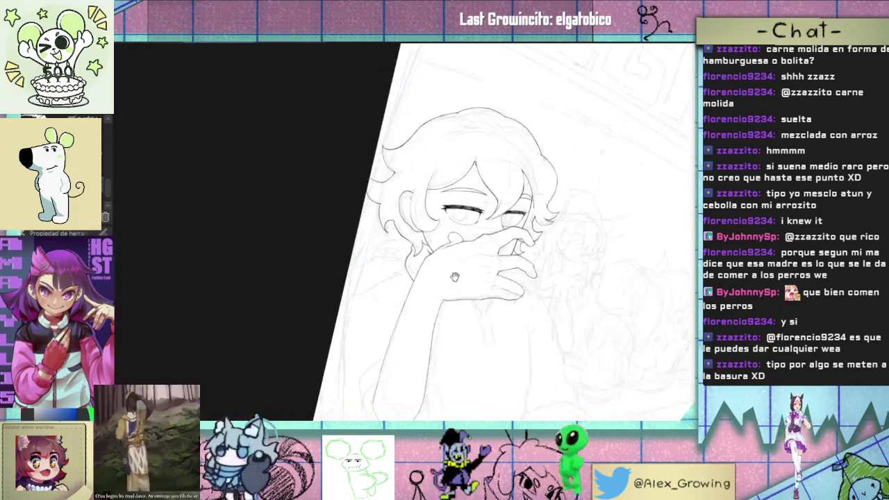
{"action": "scroll", "coordinate": [524, 267], "scroll_direction": "down", "scroll_amount": 3}
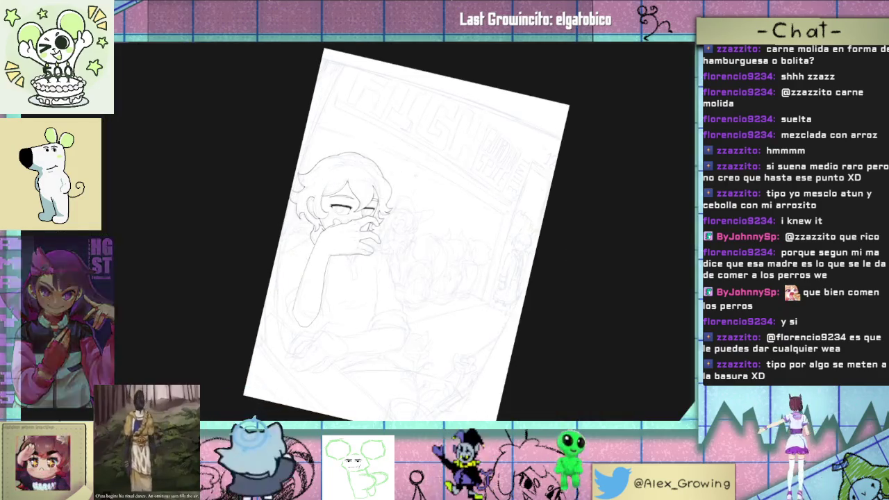
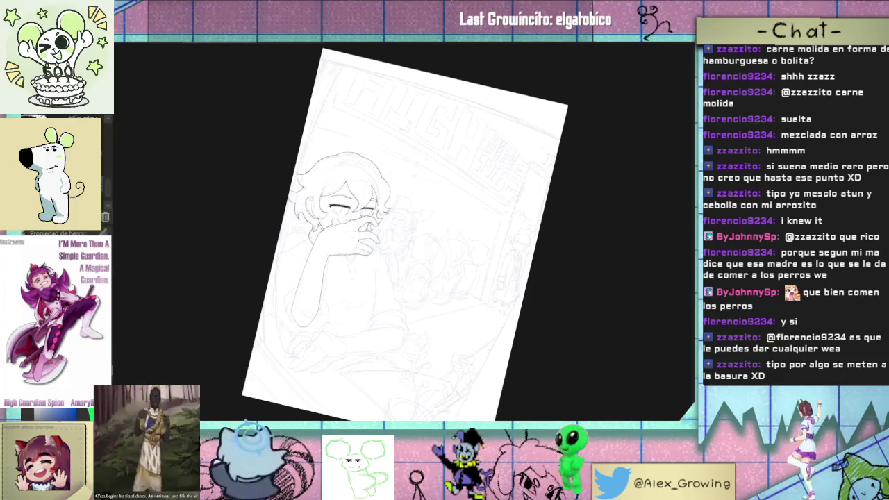
Step: Outline the zipper tag below the hand, undoing the misplaced strokes
{"action": "scroll", "coordinate": [460, 338], "scroll_direction": "up", "scroll_amount": 3}
{"action": "scroll", "coordinate": [460, 338], "scroll_direction": "up", "scroll_amount": 2}
{"action": "scroll", "coordinate": [460, 338], "scroll_direction": "up", "scroll_amount": 2}
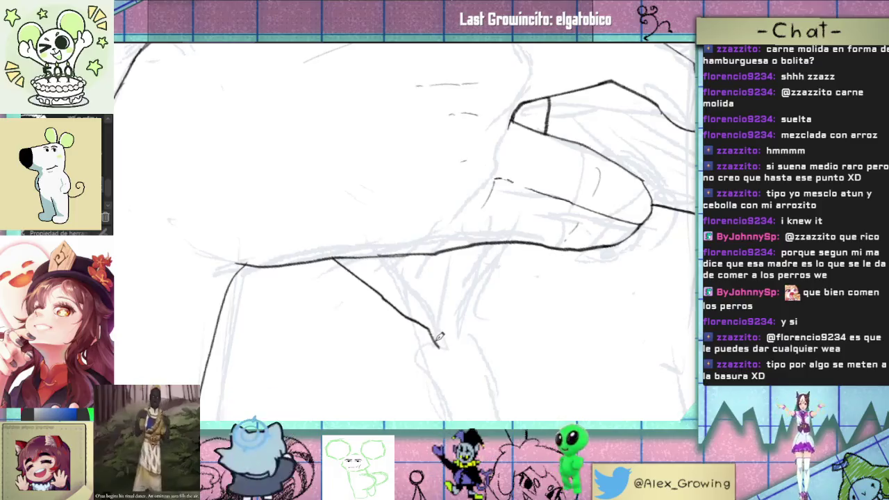
{"action": "left_click_drag", "start_coordinate": [458, 342], "coordinate": [487, 269]}
{"action": "key", "text": "ctrl+z"}
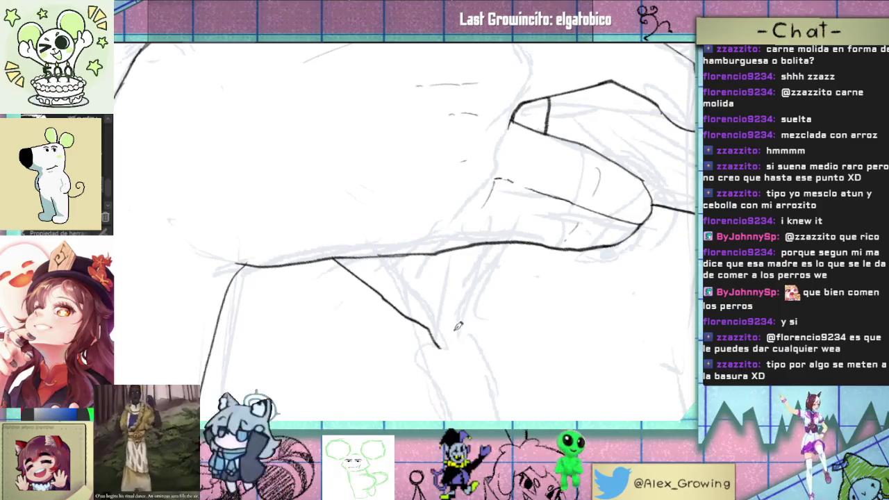
{"action": "left_click_drag", "start_coordinate": [476, 322], "coordinate": [462, 297]}
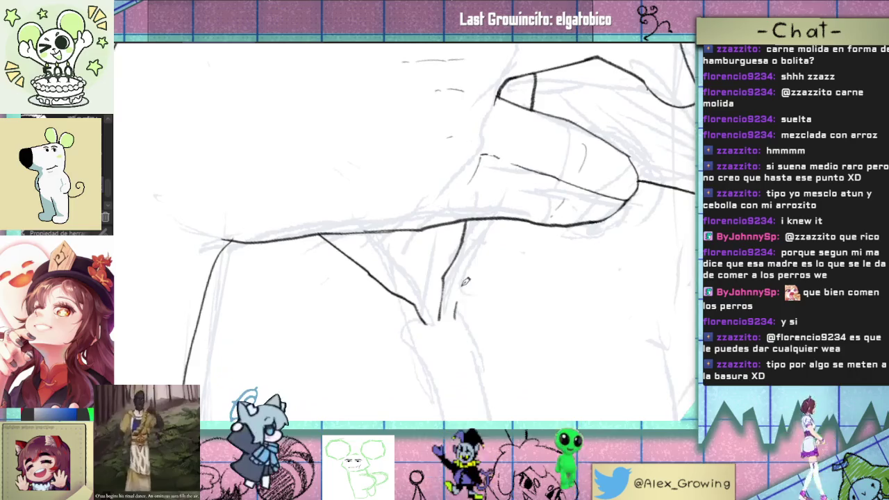
{"action": "mouse_move", "coordinate": [491, 262]}
{"action": "left_mouse_down"}
{"action": "mouse_move", "coordinate": [419, 304]}
{"action": "mouse_move", "coordinate": [493, 226]}
{"action": "left_mouse_up"}
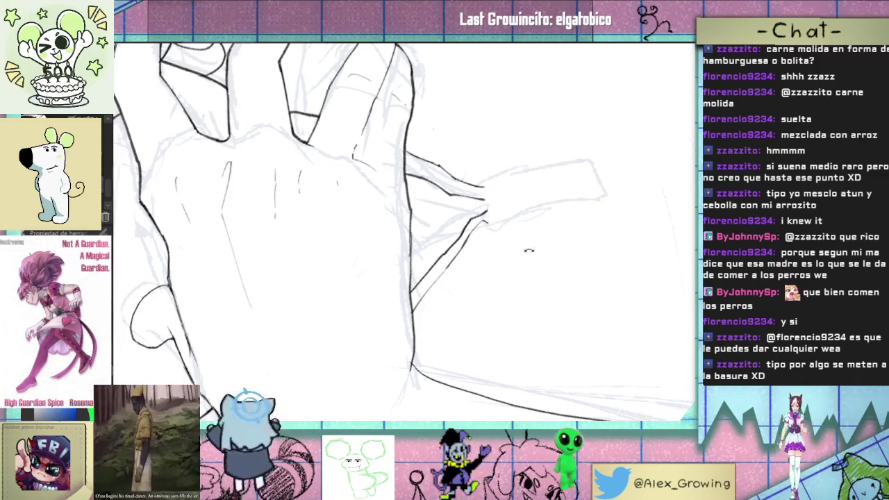
{"action": "scroll", "coordinate": [534, 243], "scroll_direction": "down", "scroll_amount": 3}
{"action": "scroll", "coordinate": [535, 240], "scroll_direction": "up", "scroll_amount": 3}
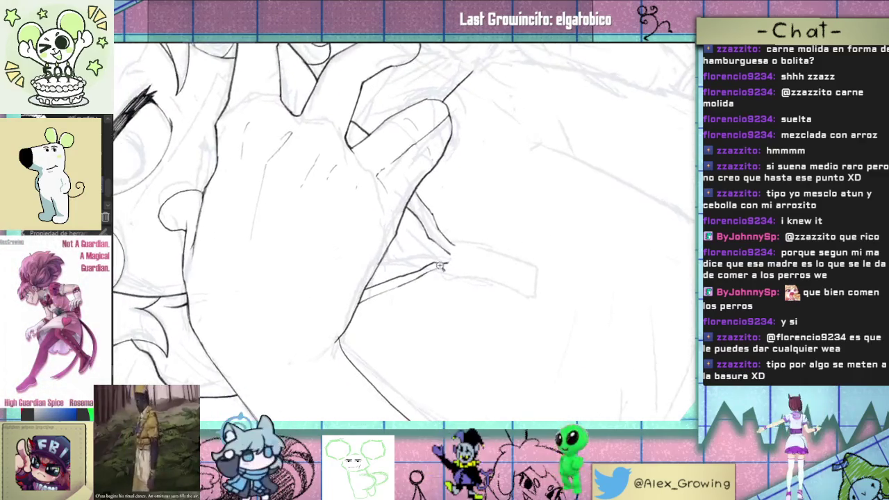
{"action": "scroll", "coordinate": [440, 266], "scroll_direction": "up", "scroll_amount": 4}
{"action": "mouse_move", "coordinate": [459, 271]}
{"action": "left_mouse_down"}
{"action": "mouse_move", "coordinate": [493, 263]}
{"action": "mouse_move", "coordinate": [549, 221]}
{"action": "left_mouse_up"}
{"action": "scroll", "coordinate": [401, 286], "scroll_direction": "up", "scroll_amount": 2}
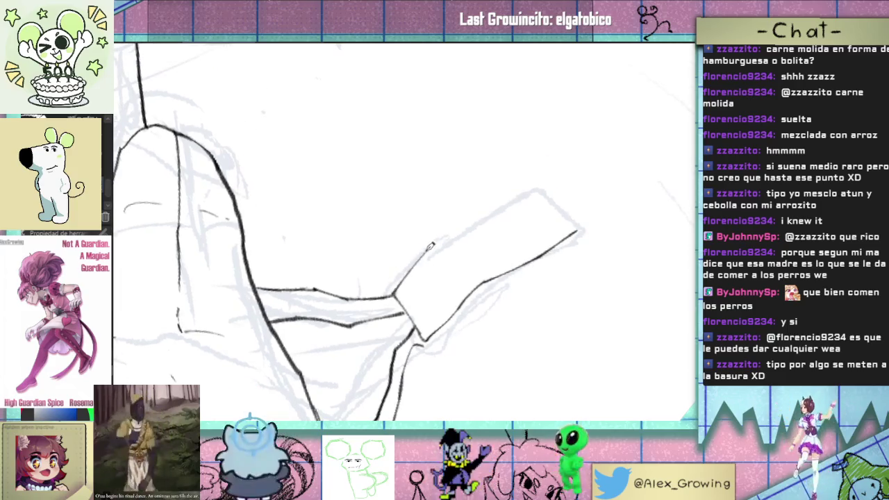
{"action": "mouse_move", "coordinate": [492, 209]}
{"action": "left_mouse_down"}
{"action": "mouse_move", "coordinate": [476, 243]}
{"action": "mouse_move", "coordinate": [507, 311]}
{"action": "left_mouse_up"}
{"action": "key", "text": "ctrl+z"}
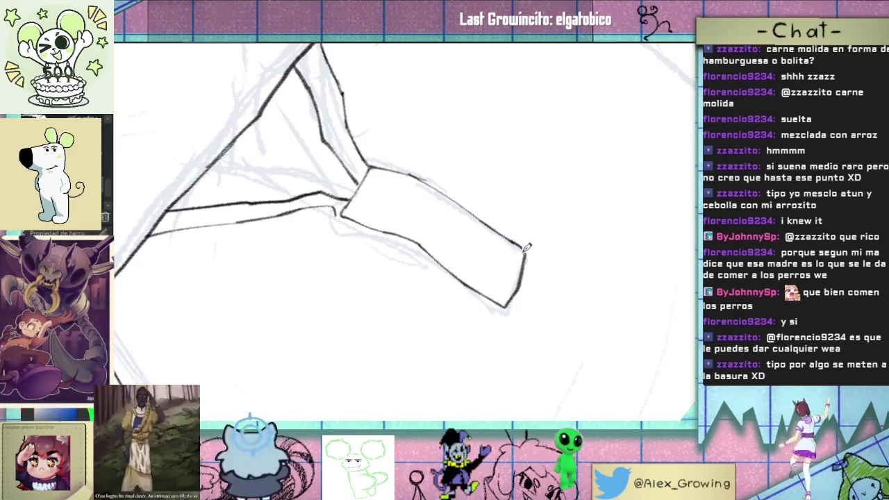
Step: Draw a round hole inside the zipper tag
{"action": "left_click_drag", "start_coordinate": [527, 247], "coordinate": [458, 281]}
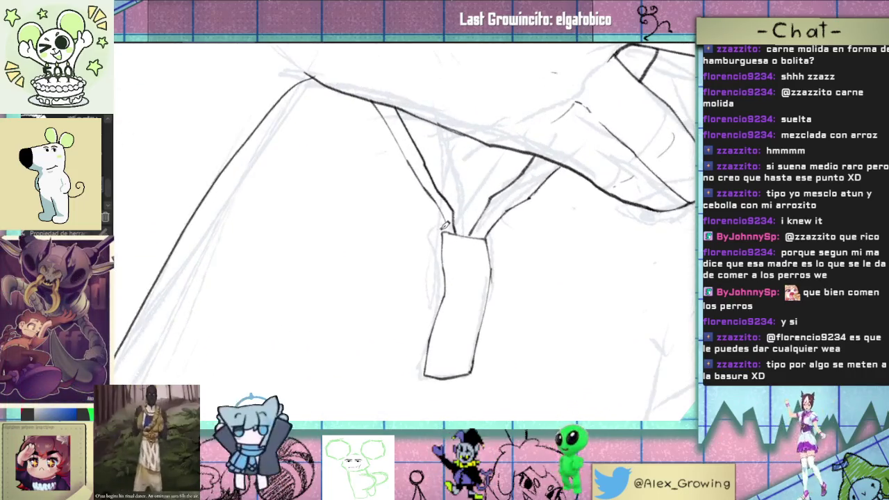
{"action": "left_click_drag", "start_coordinate": [500, 250], "coordinate": [461, 250]}
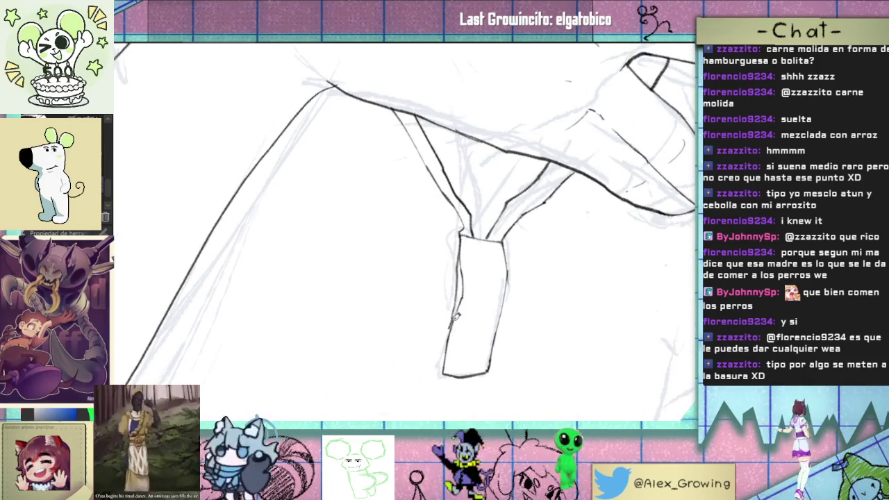
{"action": "scroll", "coordinate": [449, 336], "scroll_direction": "down", "scroll_amount": 3}
{"action": "scroll", "coordinate": [460, 296], "scroll_direction": "up", "scroll_amount": 3}
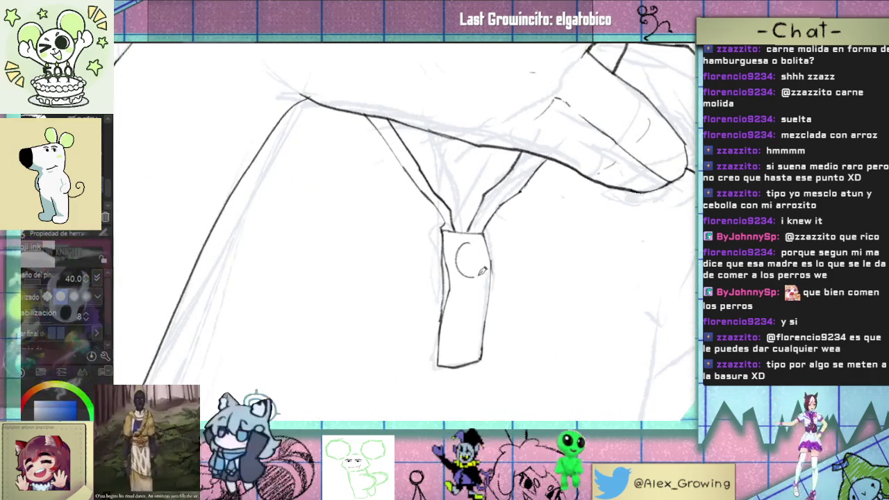
{"action": "left_click_drag", "start_coordinate": [469, 254], "coordinate": [472, 274]}
{"action": "scroll", "coordinate": [474, 243], "scroll_direction": "down", "scroll_amount": 5}
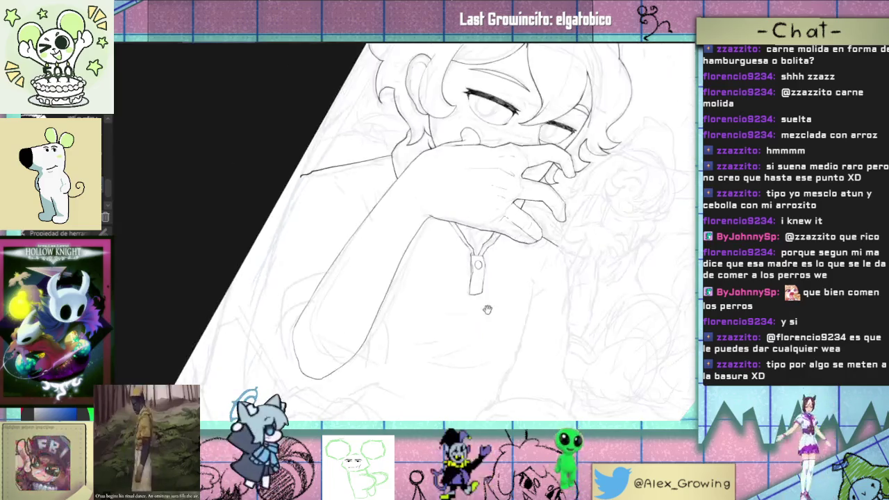
Step: Remove the extra lower circle so the tag keeps a single hole
{"action": "left_click_drag", "start_coordinate": [474, 243], "coordinate": [521, 250]}
{"action": "scroll", "coordinate": [500, 263], "scroll_direction": "up", "scroll_amount": 2}
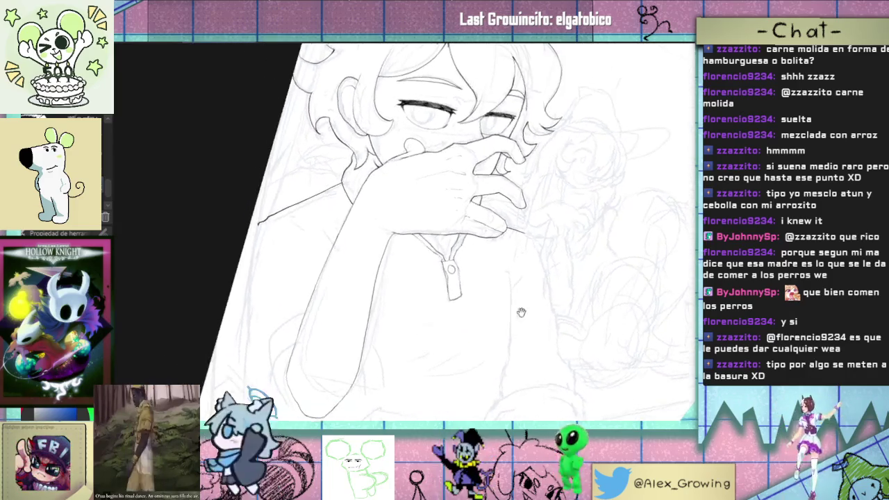
{"action": "scroll", "coordinate": [477, 274], "scroll_direction": "up", "scroll_amount": 3}
{"action": "key", "text": "ctrl+z"}
{"action": "scroll", "coordinate": [502, 298], "scroll_direction": "down", "scroll_amount": 5}
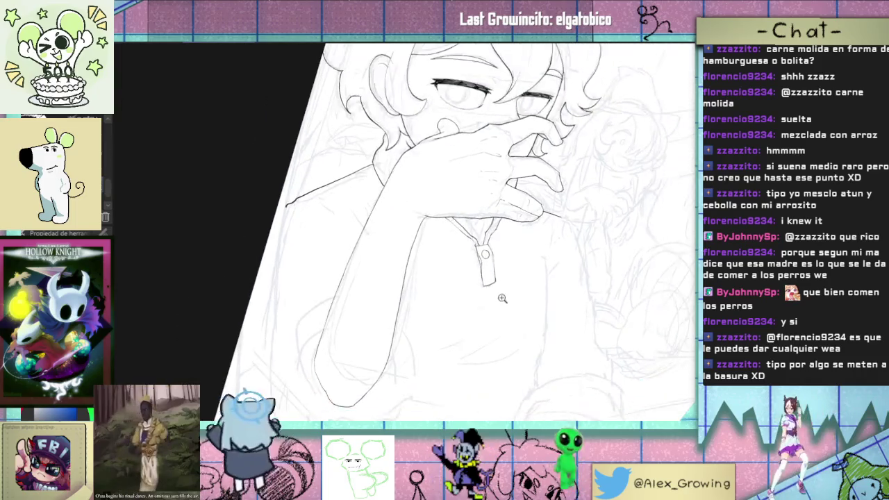
Step: Redraw the bottom edge of the zipper tag
{"action": "left_click_drag", "start_coordinate": [502, 298], "coordinate": [472, 264]}
{"action": "scroll", "coordinate": [462, 249], "scroll_direction": "up", "scroll_amount": 3}
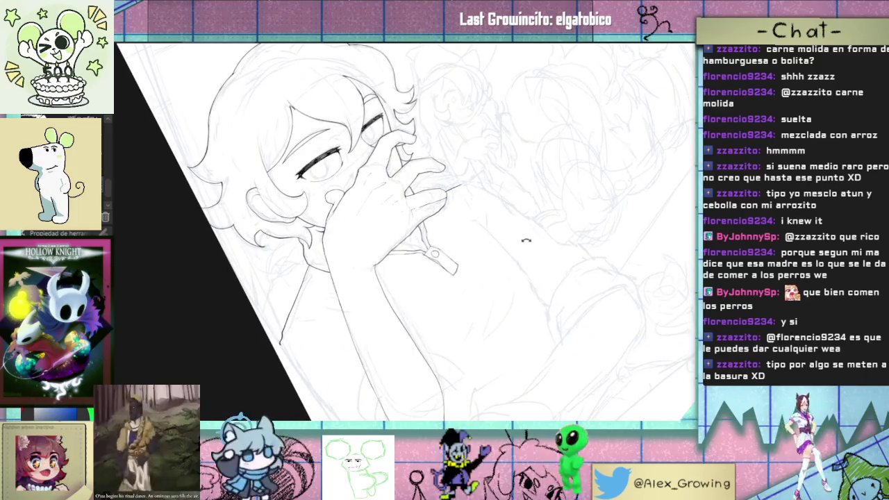
{"action": "scroll", "coordinate": [525, 239], "scroll_direction": "up", "scroll_amount": 2}
{"action": "scroll", "coordinate": [480, 287], "scroll_direction": "up", "scroll_amount": 3}
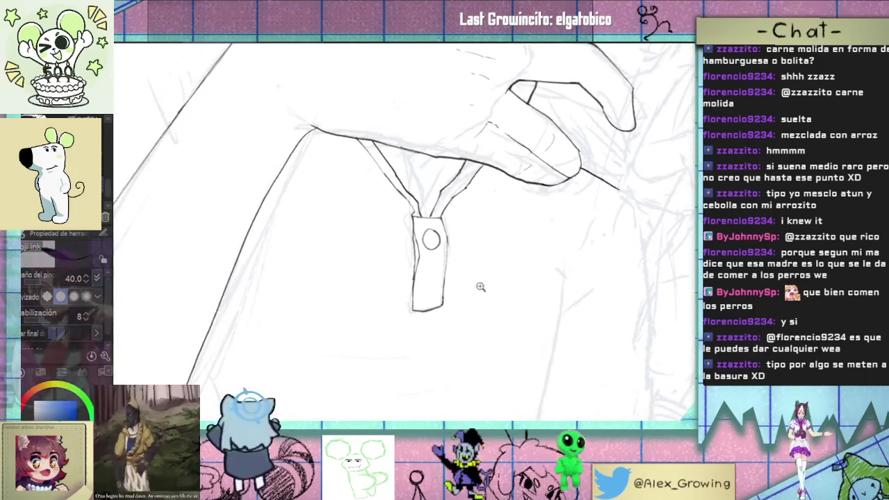
{"action": "scroll", "coordinate": [480, 286], "scroll_direction": "down", "scroll_amount": 3}
{"action": "scroll", "coordinate": [444, 290], "scroll_direction": "up", "scroll_amount": 3}
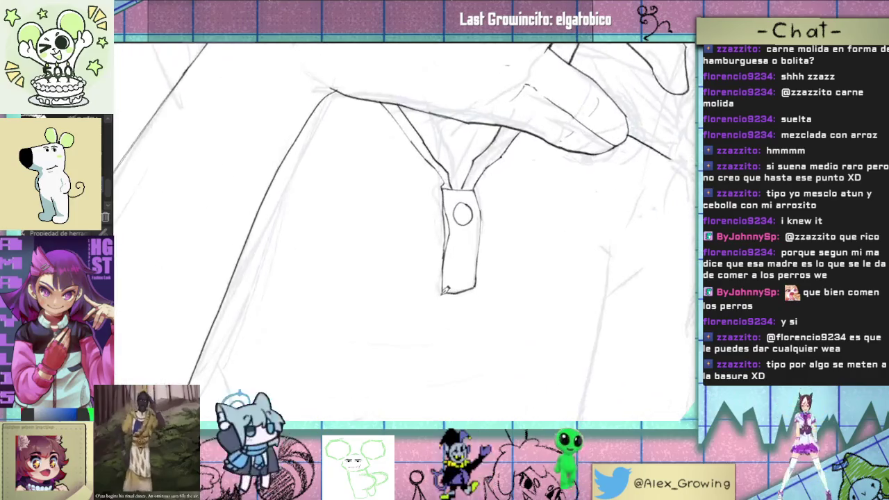
{"action": "left_click_drag", "start_coordinate": [437, 307], "coordinate": [474, 307]}
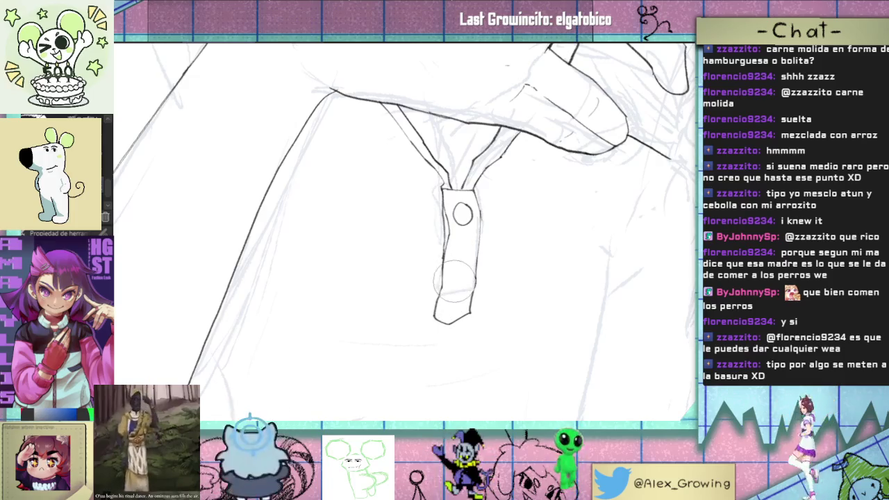
{"action": "scroll", "coordinate": [463, 300], "scroll_direction": "up", "scroll_amount": 1}
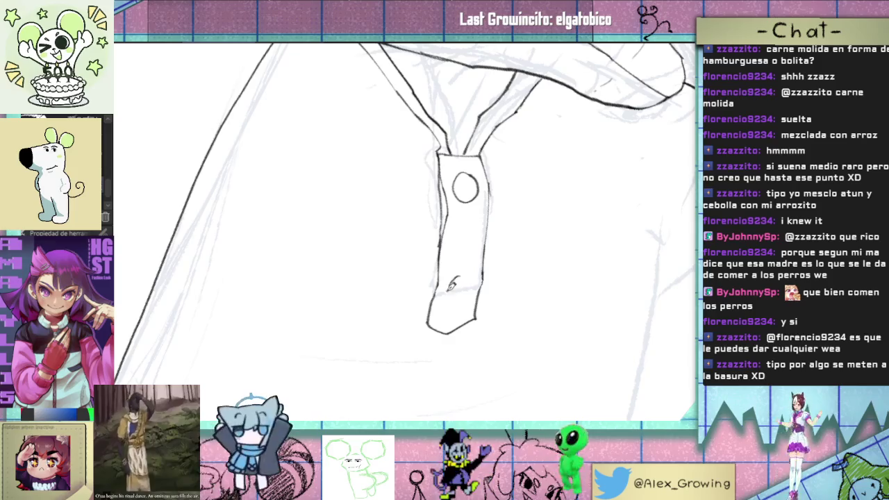
{"action": "scroll", "coordinate": [476, 275], "scroll_direction": "down", "scroll_amount": 3}
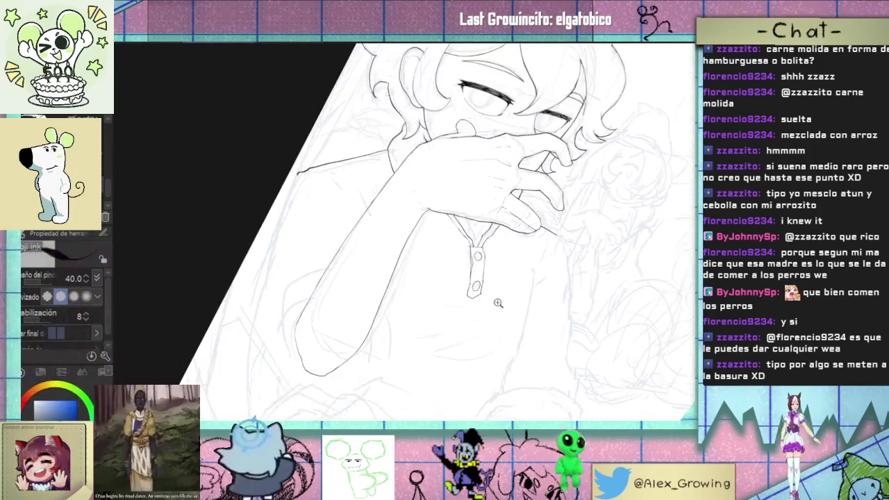
Step: Add a short stroke near the tag, then bring the shirt beside the hand into view
{"action": "left_click_drag", "start_coordinate": [550, 271], "coordinate": [502, 241]}
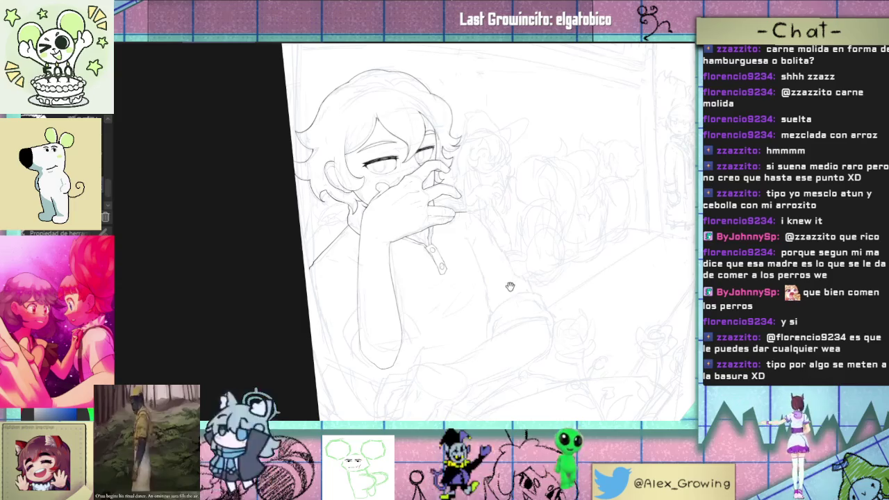
{"action": "scroll", "coordinate": [546, 265], "scroll_direction": "up", "scroll_amount": 1}
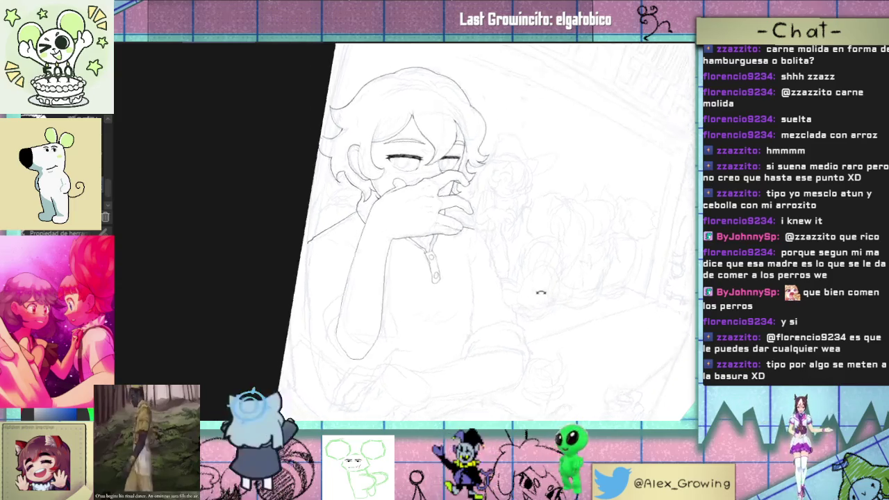
{"action": "scroll", "coordinate": [479, 263], "scroll_direction": "up", "scroll_amount": 2}
{"action": "left_click_drag", "start_coordinate": [469, 272], "coordinate": [471, 255]}
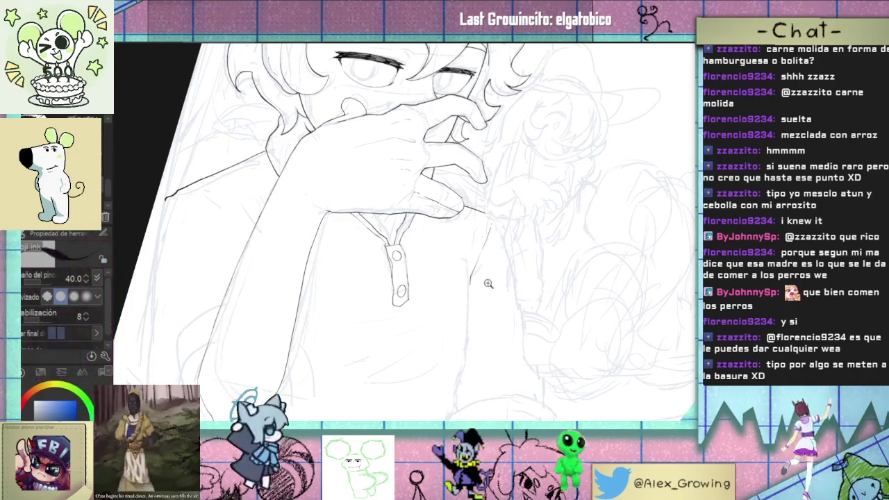
{"action": "left_click_drag", "start_coordinate": [470, 286], "coordinate": [477, 272]}
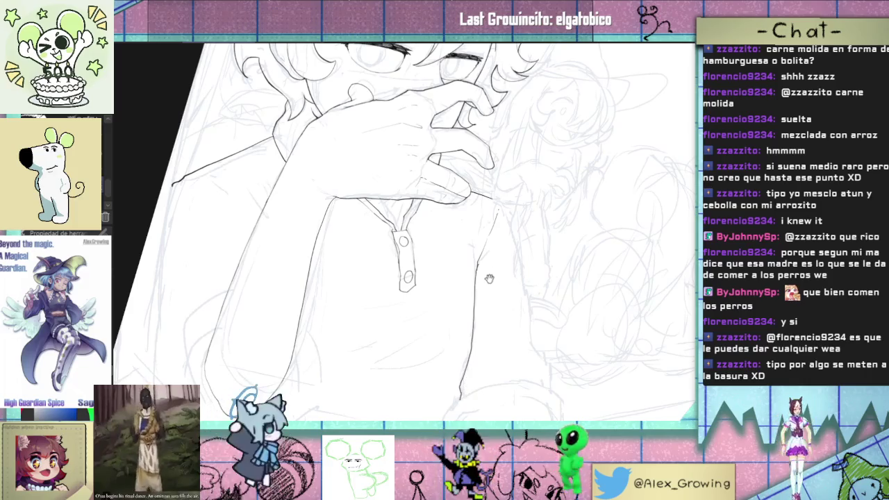
{"action": "scroll", "coordinate": [489, 279], "scroll_direction": "up", "scroll_amount": 3}
{"action": "mouse_move", "coordinate": [487, 297]}
{"action": "left_mouse_down"}
{"action": "mouse_move", "coordinate": [479, 349]}
{"action": "mouse_move", "coordinate": [455, 339]}
{"action": "left_mouse_up"}
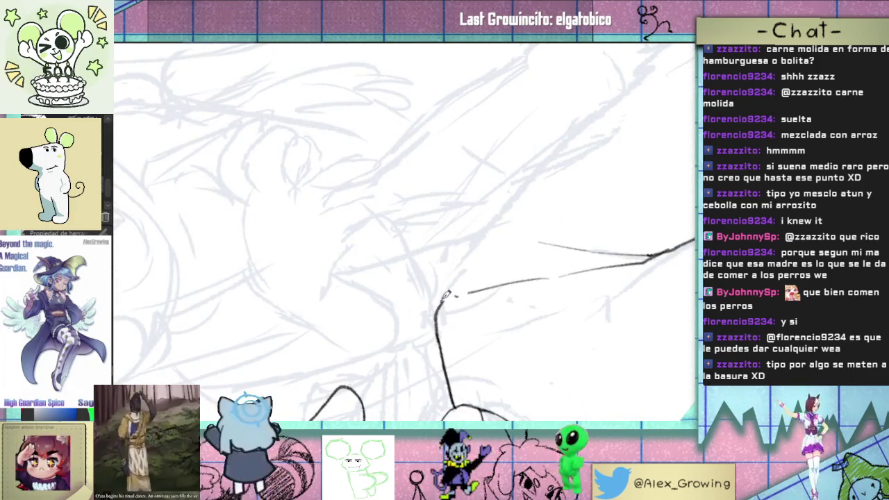
Step: Ink a long diagonal contour and a thin fold line on the torso
{"action": "scroll", "coordinate": [450, 269], "scroll_direction": "down", "scroll_amount": 2}
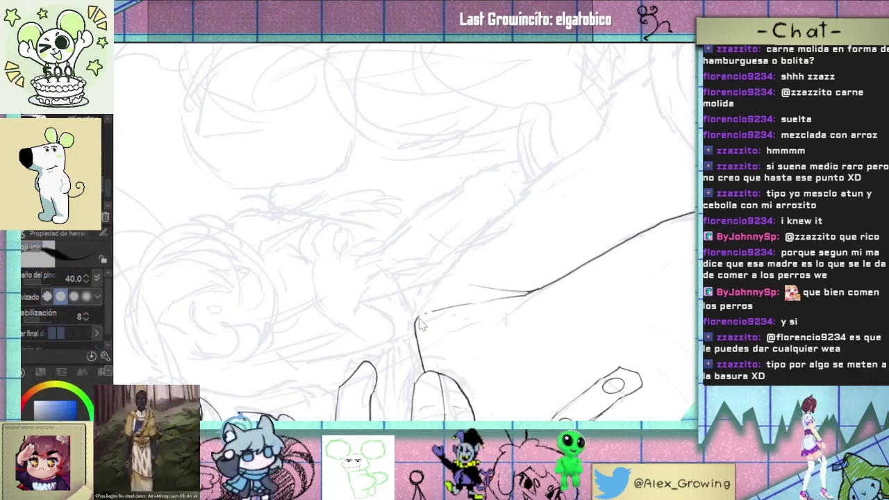
{"action": "mouse_move", "coordinate": [421, 307]}
{"action": "left_mouse_down"}
{"action": "mouse_move", "coordinate": [518, 204]}
{"action": "mouse_move", "coordinate": [485, 251]}
{"action": "left_mouse_up"}
{"action": "scroll", "coordinate": [485, 251], "scroll_direction": "up", "scroll_amount": 1}
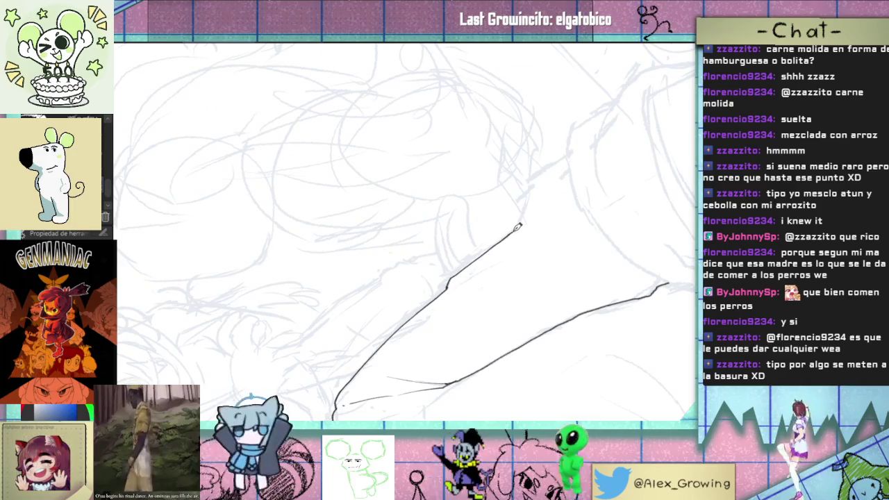
{"action": "left_click_drag", "start_coordinate": [548, 177], "coordinate": [489, 297]}
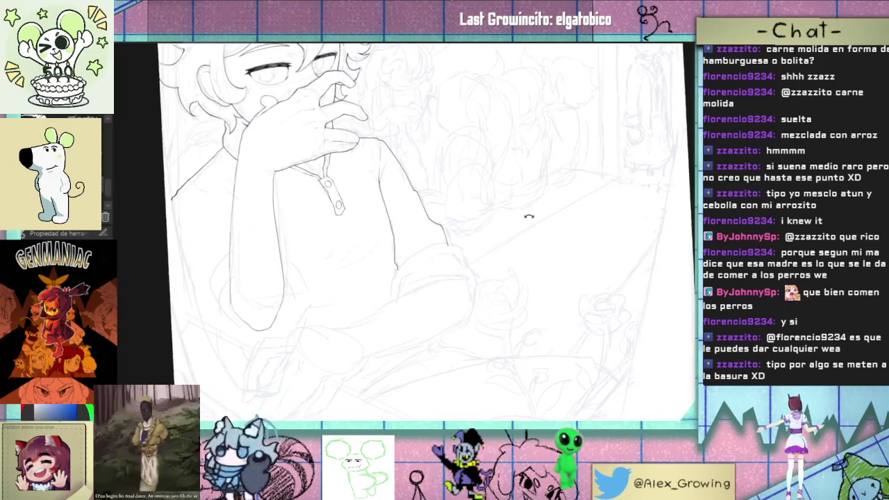
{"action": "mouse_move", "coordinate": [488, 297]}
{"action": "left_mouse_down"}
{"action": "mouse_move", "coordinate": [516, 283]}
{"action": "mouse_move", "coordinate": [487, 264]}
{"action": "mouse_move", "coordinate": [503, 240]}
{"action": "mouse_move", "coordinate": [444, 257]}
{"action": "left_mouse_up"}
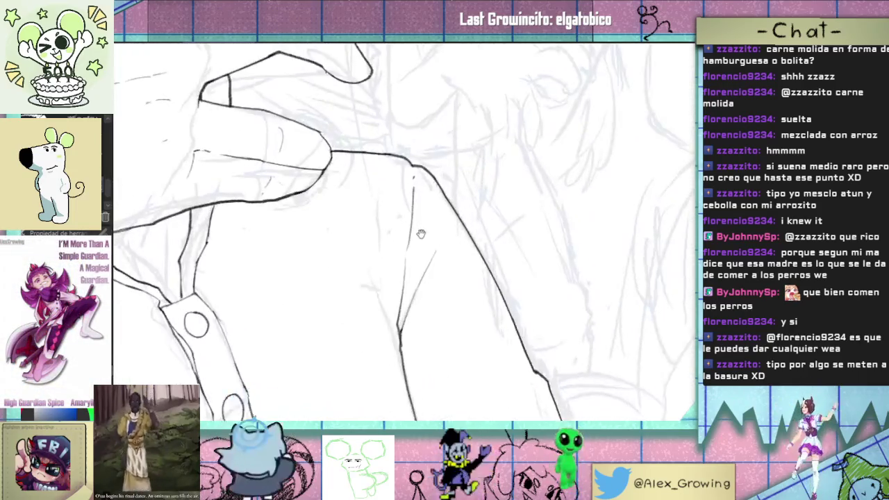
{"action": "left_click_drag", "start_coordinate": [405, 347], "coordinate": [437, 252]}
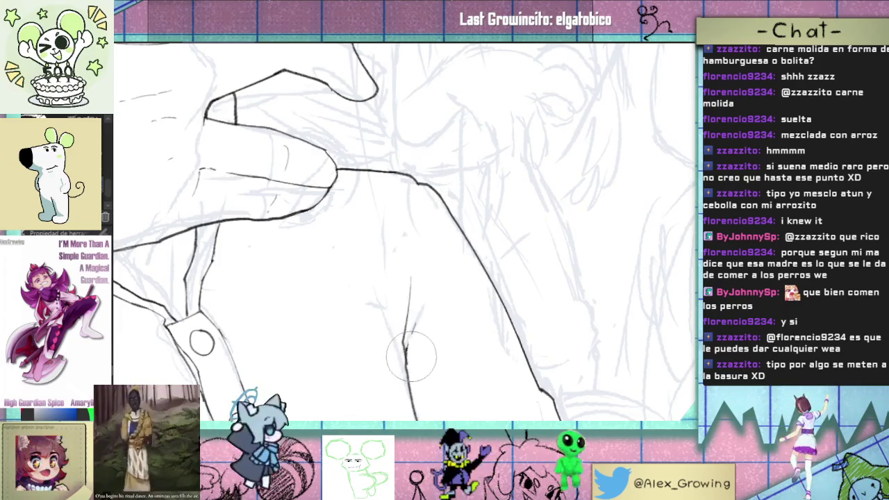
Step: Join the two sleeve strokes at the bottom and redraw the short cuff stroke
{"action": "left_click_drag", "start_coordinate": [452, 328], "coordinate": [416, 326]}
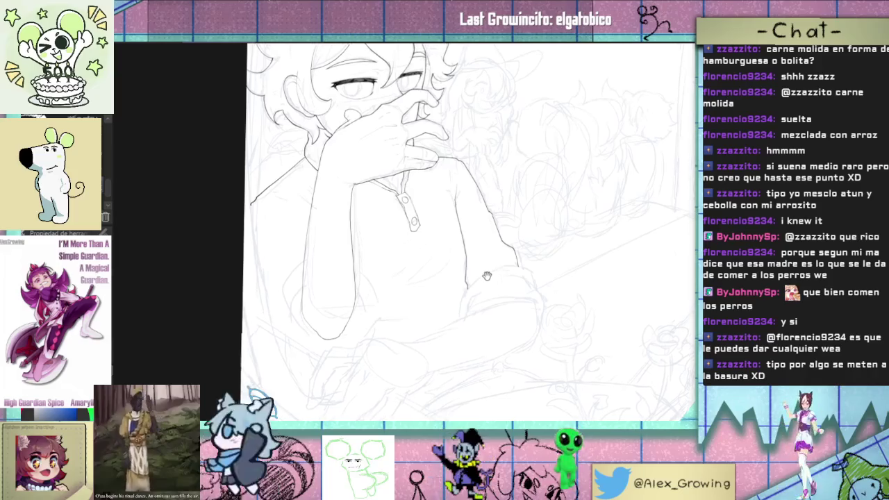
{"action": "mouse_move", "coordinate": [472, 292]}
{"action": "left_mouse_down"}
{"action": "mouse_move", "coordinate": [497, 265]}
{"action": "mouse_move", "coordinate": [463, 280]}
{"action": "mouse_move", "coordinate": [447, 307]}
{"action": "mouse_move", "coordinate": [458, 255]}
{"action": "left_mouse_up"}
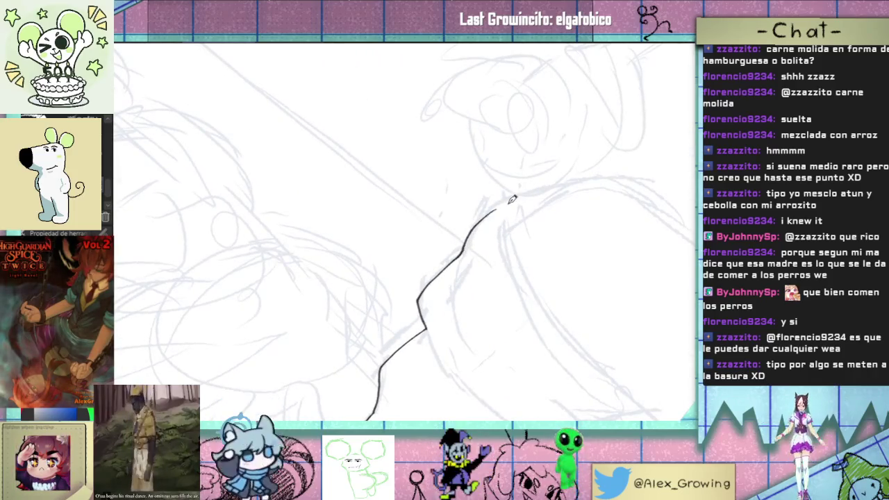
{"action": "left_click_drag", "start_coordinate": [511, 200], "coordinate": [410, 359]}
{"action": "left_click_drag", "start_coordinate": [491, 294], "coordinate": [504, 219]}
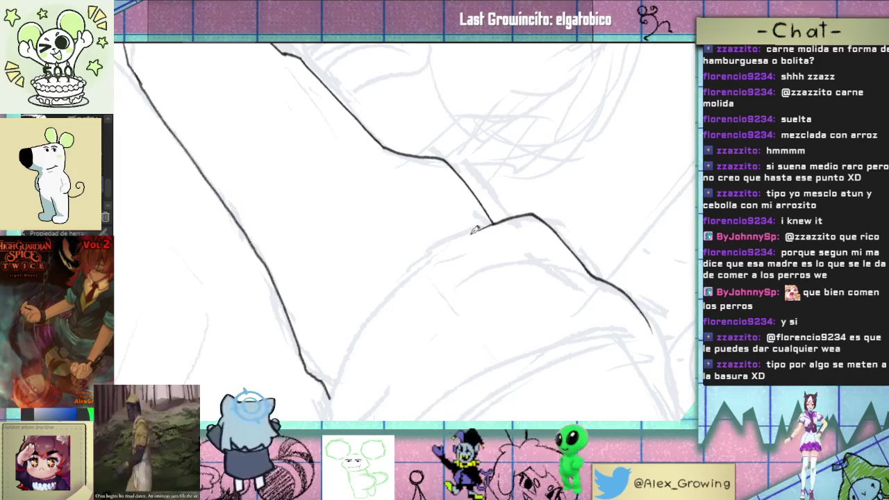
{"action": "mouse_move", "coordinate": [347, 352]}
{"action": "left_mouse_down"}
{"action": "mouse_move", "coordinate": [330, 398]}
{"action": "mouse_move", "coordinate": [425, 244]}
{"action": "mouse_move", "coordinate": [438, 340]}
{"action": "left_mouse_up"}
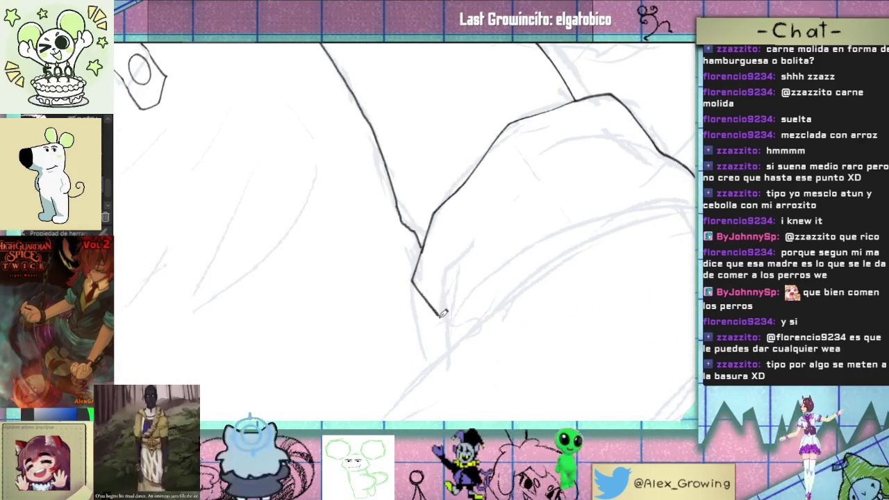
{"action": "key", "text": "ctrl+z"}
{"action": "mouse_move", "coordinate": [452, 266]}
{"action": "left_mouse_down"}
{"action": "mouse_move", "coordinate": [442, 311]}
{"action": "mouse_move", "coordinate": [420, 314]}
{"action": "mouse_move", "coordinate": [431, 331]}
{"action": "mouse_move", "coordinate": [466, 301]}
{"action": "mouse_move", "coordinate": [452, 317]}
{"action": "mouse_move", "coordinate": [473, 254]}
{"action": "mouse_move", "coordinate": [493, 242]}
{"action": "mouse_move", "coordinate": [461, 371]}
{"action": "mouse_move", "coordinate": [493, 240]}
{"action": "mouse_move", "coordinate": [488, 274]}
{"action": "mouse_move", "coordinate": [507, 240]}
{"action": "left_mouse_up"}
Step: Draw a new line along the edge of the sleeve cuff
{"action": "mouse_move", "coordinate": [477, 307]}
{"action": "left_mouse_down"}
{"action": "mouse_move", "coordinate": [482, 313]}
{"action": "mouse_move", "coordinate": [390, 218]}
{"action": "mouse_move", "coordinate": [347, 367]}
{"action": "left_mouse_up"}
{"action": "left_click_drag", "start_coordinate": [382, 276], "coordinate": [406, 273]}
{"action": "mouse_move", "coordinate": [386, 286]}
{"action": "left_mouse_down"}
{"action": "mouse_move", "coordinate": [465, 226]}
{"action": "mouse_move", "coordinate": [448, 334]}
{"action": "mouse_move", "coordinate": [371, 341]}
{"action": "left_mouse_up"}
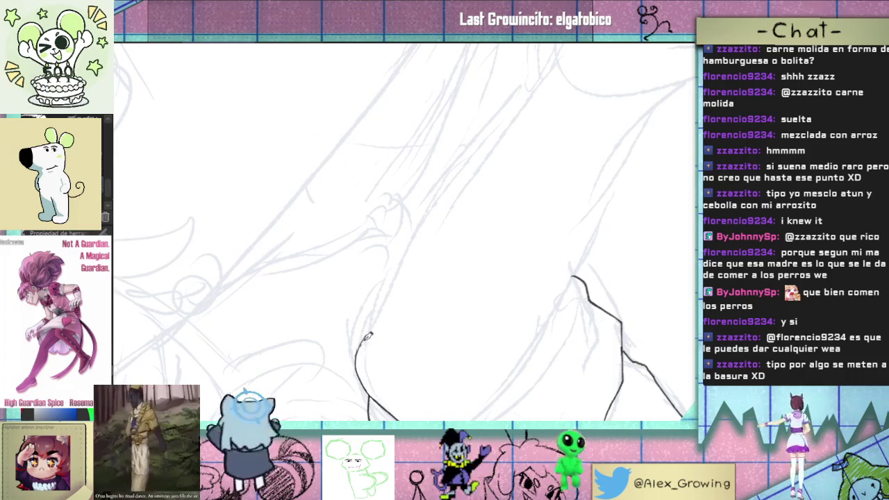
Step: Ink the forearm line curving upward and erase the inner curve's overshooting end
{"action": "key", "text": "Delete"}
{"action": "key", "text": "Delete"}
{"action": "key", "text": "Delete"}
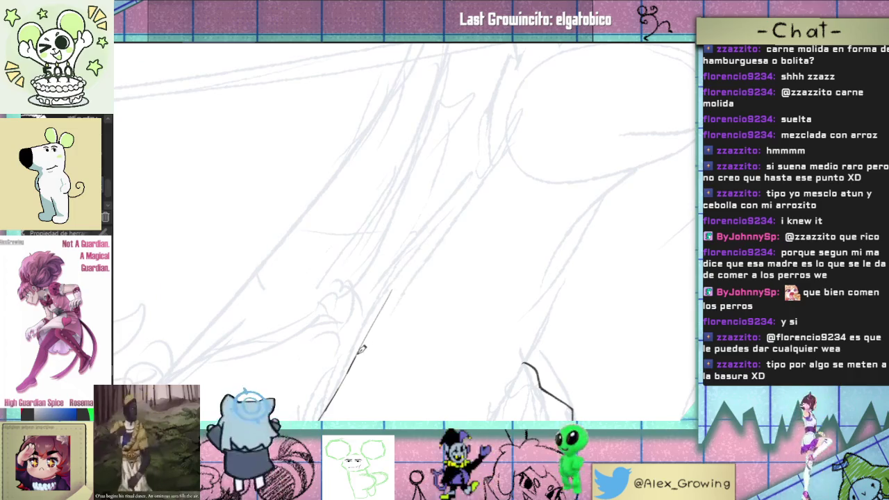
{"action": "key", "text": "Delete"}
{"action": "left_click_drag", "start_coordinate": [396, 297], "coordinate": [438, 243]}
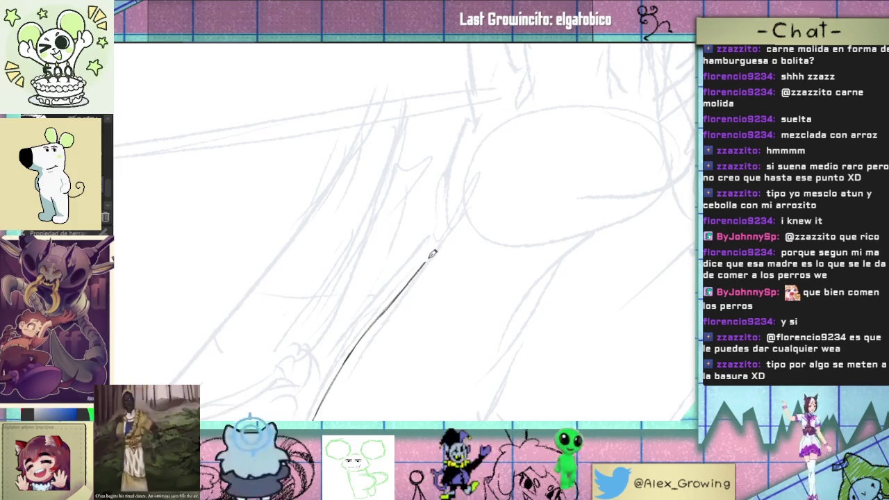
{"action": "mouse_move", "coordinate": [432, 254]}
{"action": "left_mouse_down"}
{"action": "mouse_move", "coordinate": [483, 233]}
{"action": "mouse_move", "coordinate": [393, 279]}
{"action": "mouse_move", "coordinate": [444, 234]}
{"action": "left_mouse_up"}
{"action": "key", "text": "ctrl+z"}
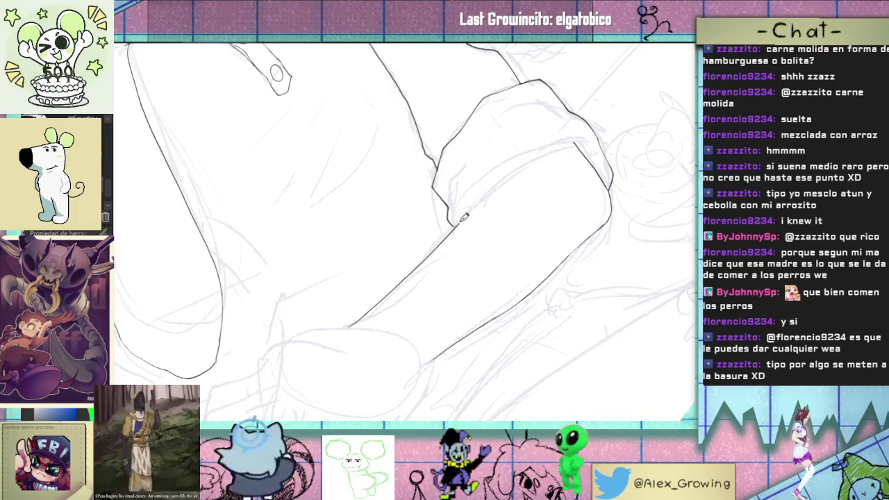
{"action": "mouse_move", "coordinate": [354, 317]}
{"action": "left_mouse_down"}
{"action": "mouse_move", "coordinate": [344, 336]}
{"action": "mouse_move", "coordinate": [450, 238]}
{"action": "left_mouse_up"}
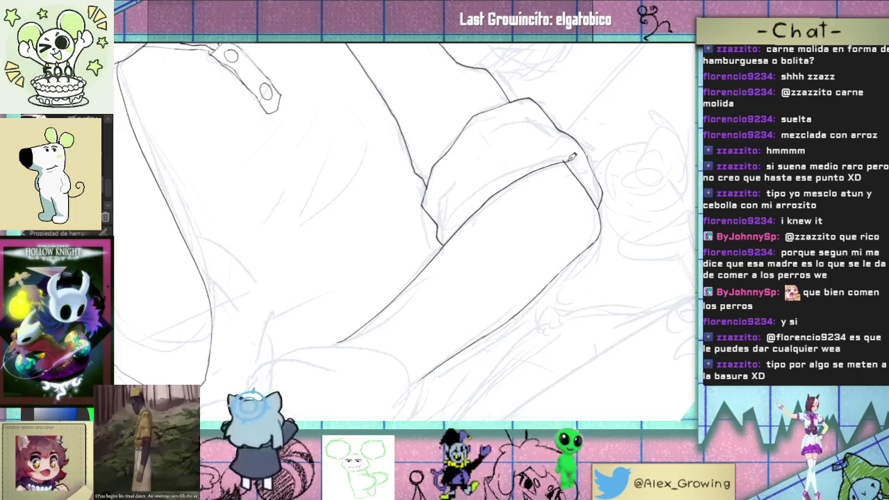
{"action": "mouse_move", "coordinate": [567, 158]}
{"action": "left_mouse_down"}
{"action": "mouse_move", "coordinate": [481, 326]}
{"action": "mouse_move", "coordinate": [493, 237]}
{"action": "left_mouse_up"}
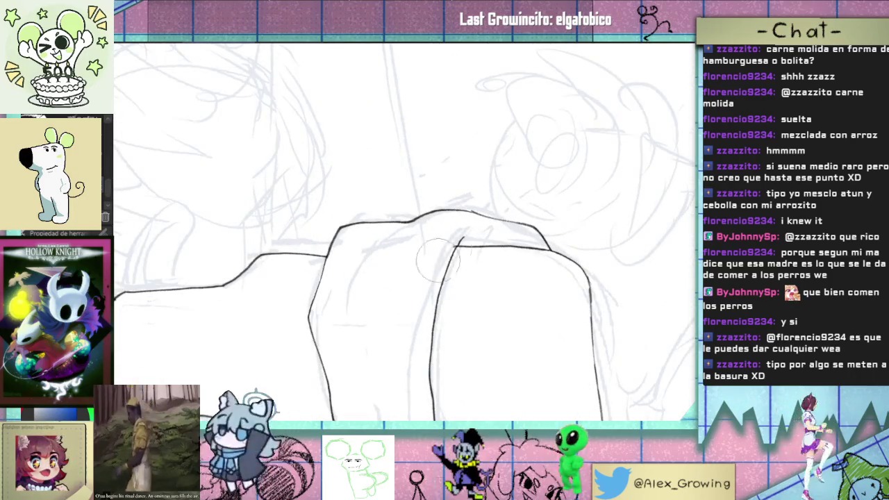
{"action": "left_click_drag", "start_coordinate": [432, 350], "coordinate": [454, 278]}
{"action": "key", "text": "e"}
{"action": "mouse_move", "coordinate": [517, 235]}
{"action": "left_mouse_down"}
{"action": "mouse_move", "coordinate": [471, 250]}
{"action": "mouse_move", "coordinate": [443, 359]}
{"action": "left_mouse_up"}
Step: Reset the canvas rotation and zoom out to review the torso and arm lines
{"action": "key", "text": "ctrl+0"}
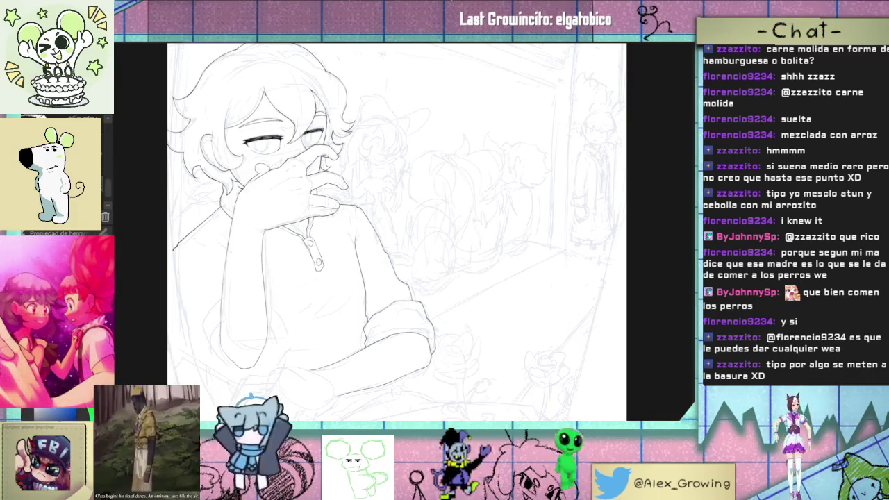
{"action": "key", "text": "ctrl+0"}
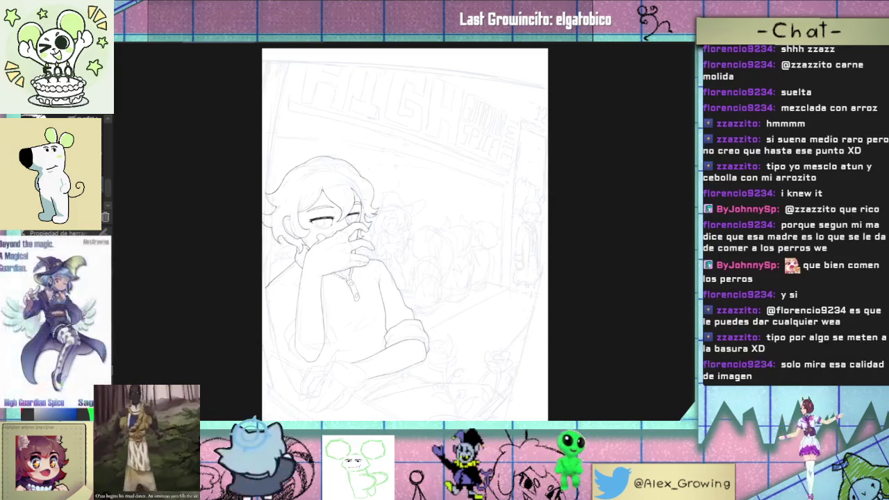
{"action": "scroll", "coordinate": [383, 331], "scroll_direction": "up", "scroll_amount": 3}
{"action": "scroll", "coordinate": [384, 331], "scroll_direction": "up", "scroll_amount": 2}
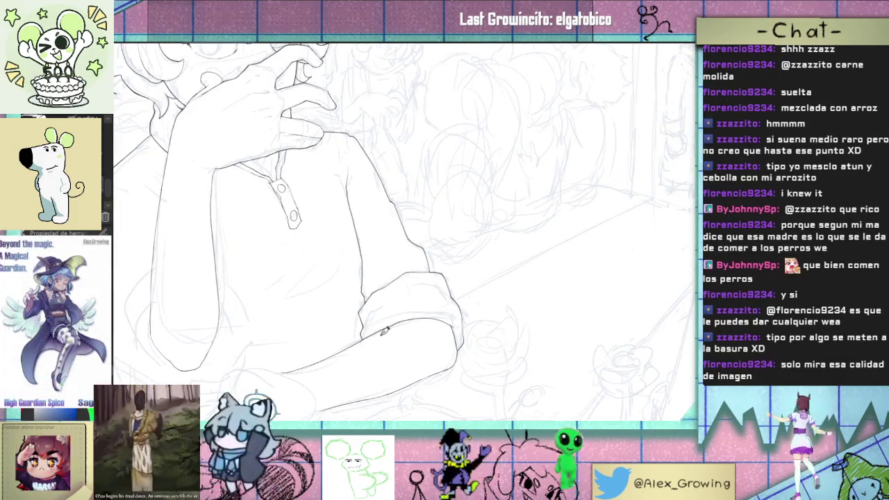
{"action": "scroll", "coordinate": [384, 331], "scroll_direction": "up", "scroll_amount": 2}
{"action": "left_click_drag", "start_coordinate": [384, 331], "coordinate": [533, 260]}
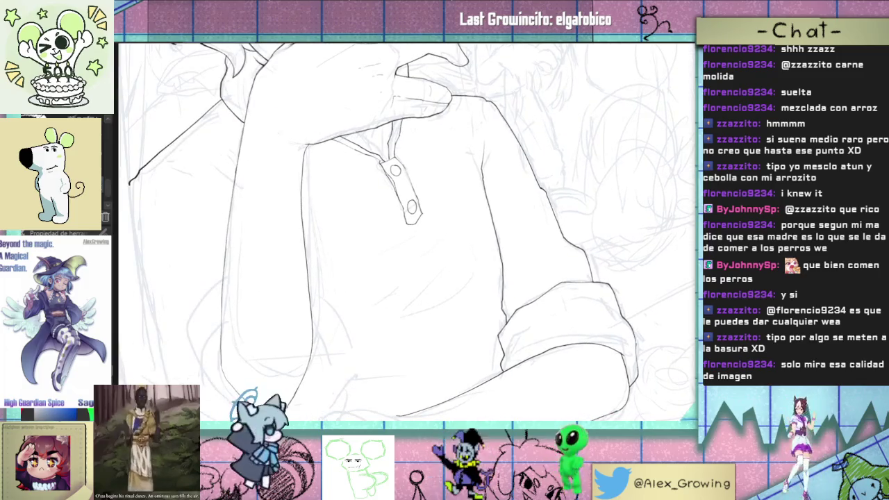
{"action": "scroll", "coordinate": [533, 261], "scroll_direction": "down", "scroll_amount": 2}
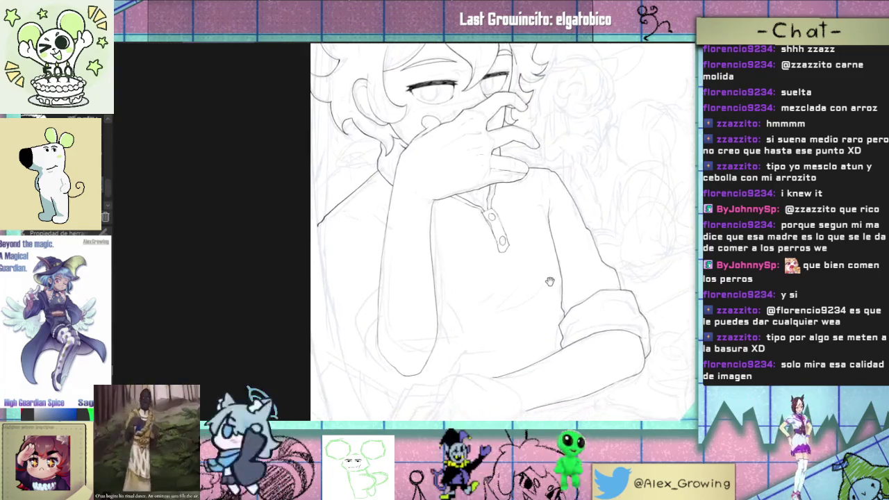
{"action": "mouse_move", "coordinate": [533, 260]}
{"action": "left_mouse_down"}
{"action": "mouse_move", "coordinate": [575, 245]}
{"action": "mouse_move", "coordinate": [524, 229]}
{"action": "left_mouse_up"}
{"action": "scroll", "coordinate": [524, 229], "scroll_direction": "up", "scroll_amount": 1}
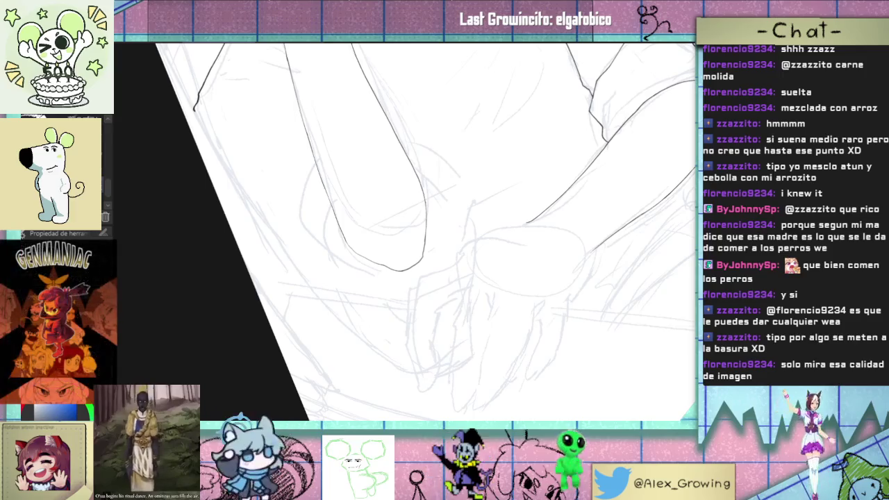
{"action": "mouse_move", "coordinate": [431, 278]}
{"action": "left_mouse_down"}
{"action": "mouse_move", "coordinate": [510, 210]}
{"action": "mouse_move", "coordinate": [522, 222]}
{"action": "mouse_move", "coordinate": [484, 236]}
{"action": "left_mouse_up"}
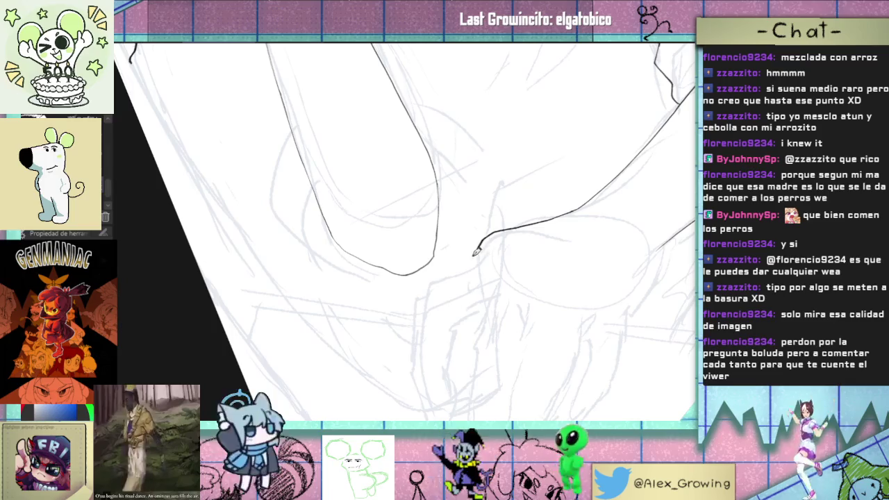
Step: Ink the lower arm edge beneath the forearm, smoothing the corner junction into a curve
{"action": "mouse_move", "coordinate": [452, 265]}
{"action": "left_mouse_down"}
{"action": "mouse_move", "coordinate": [553, 288]}
{"action": "mouse_move", "coordinate": [548, 293]}
{"action": "mouse_move", "coordinate": [535, 294]}
{"action": "mouse_move", "coordinate": [585, 248]}
{"action": "mouse_move", "coordinate": [565, 259]}
{"action": "mouse_move", "coordinate": [578, 254]}
{"action": "left_mouse_up"}
{"action": "left_click", "coordinate": [470, 259]}
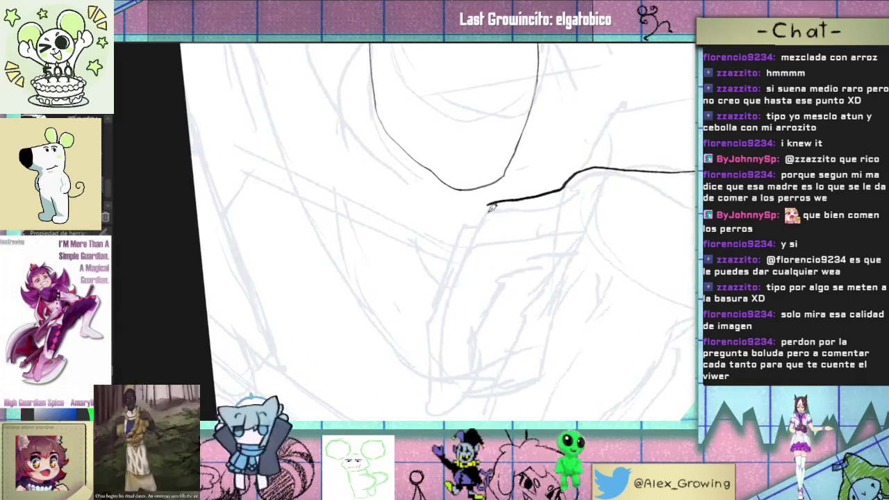
{"action": "mouse_move", "coordinate": [458, 275]}
{"action": "left_mouse_down"}
{"action": "mouse_move", "coordinate": [395, 363]}
{"action": "mouse_move", "coordinate": [512, 282]}
{"action": "left_mouse_up"}
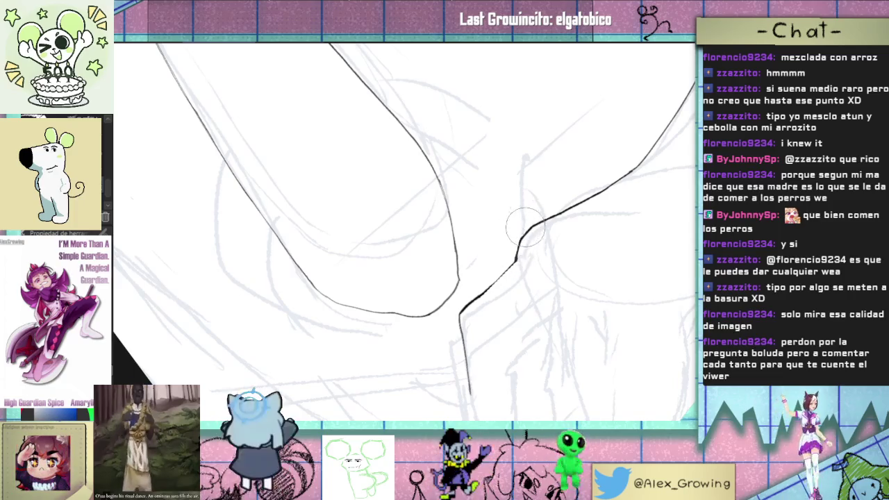
{"action": "left_click_drag", "start_coordinate": [525, 235], "coordinate": [522, 255]}
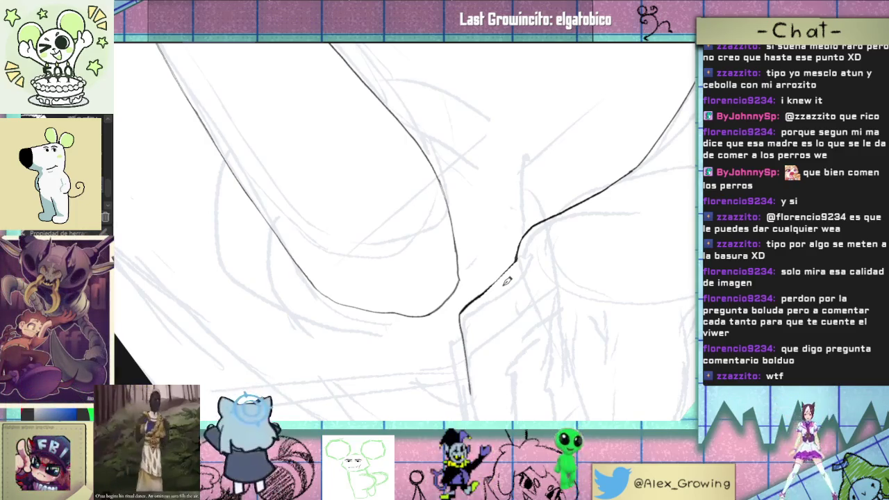
{"action": "scroll", "coordinate": [469, 308], "scroll_direction": "up", "scroll_amount": 1}
{"action": "scroll", "coordinate": [486, 298], "scroll_direction": "up", "scroll_amount": 1}
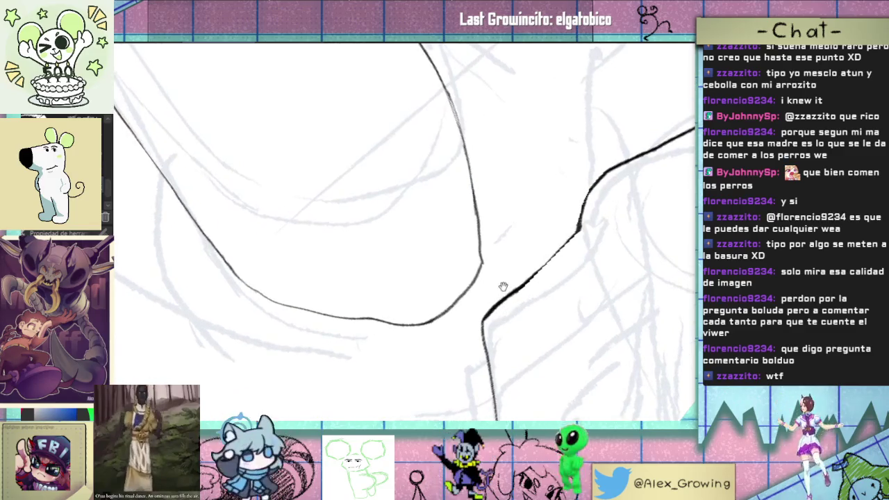
{"action": "scroll", "coordinate": [520, 278], "scroll_direction": "down", "scroll_amount": 1}
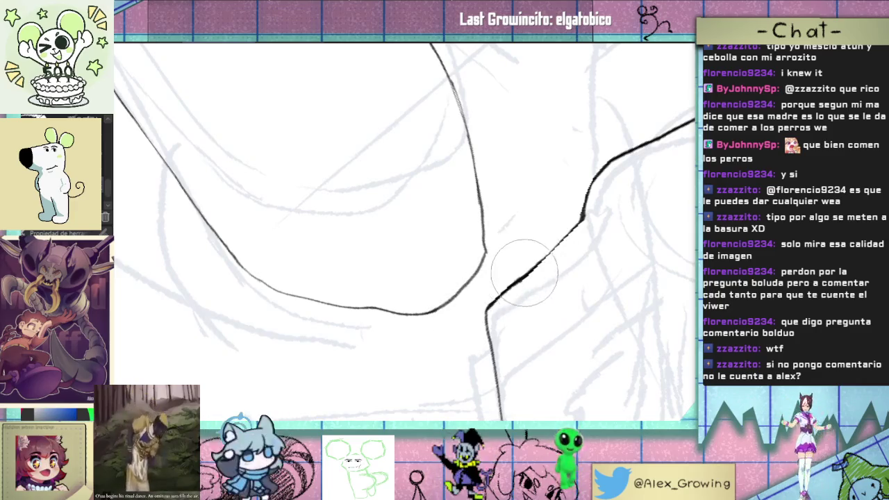
{"action": "left_click_drag", "start_coordinate": [565, 272], "coordinate": [551, 266]}
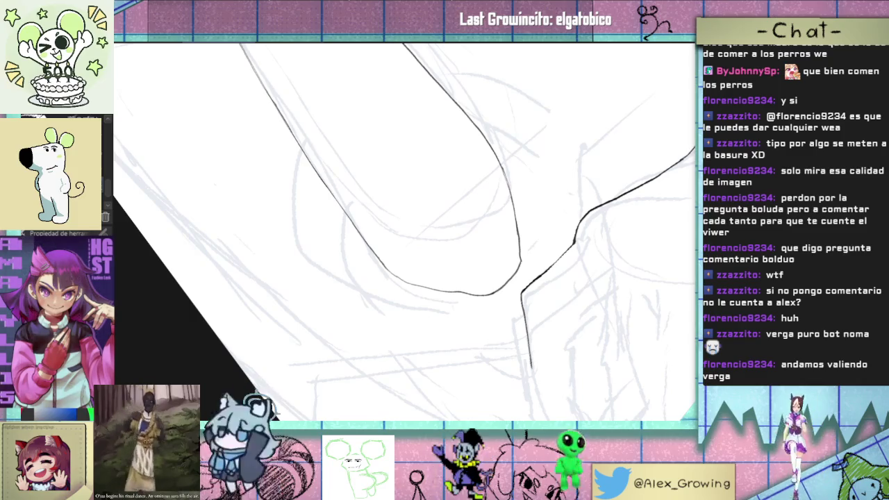
Step: Draw the first finger stroke below the junction, undoing its unwanted loop and a failed retry
{"action": "key", "text": "ctrl+0"}
{"action": "left_click_drag", "start_coordinate": [512, 349], "coordinate": [516, 266]}
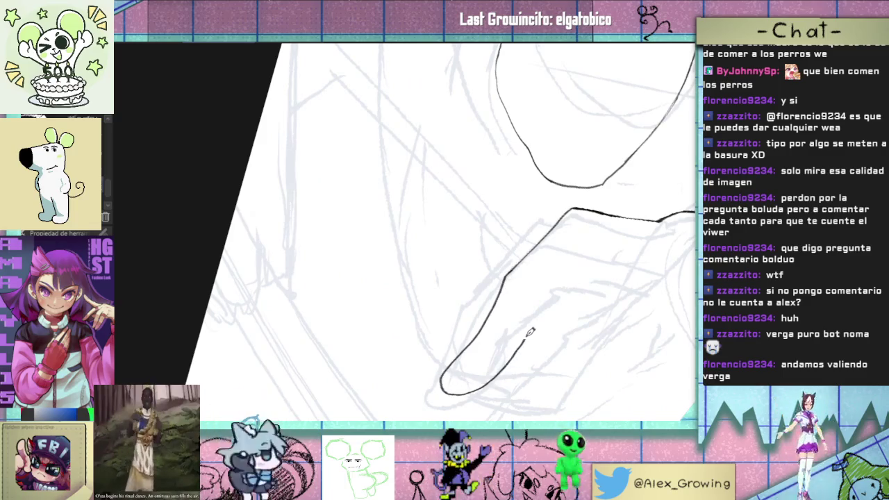
{"action": "mouse_move", "coordinate": [553, 302]}
{"action": "left_mouse_down"}
{"action": "mouse_move", "coordinate": [599, 280]}
{"action": "mouse_move", "coordinate": [528, 278]}
{"action": "mouse_move", "coordinate": [536, 306]}
{"action": "left_mouse_up"}
{"action": "key", "text": "ctrl+z"}
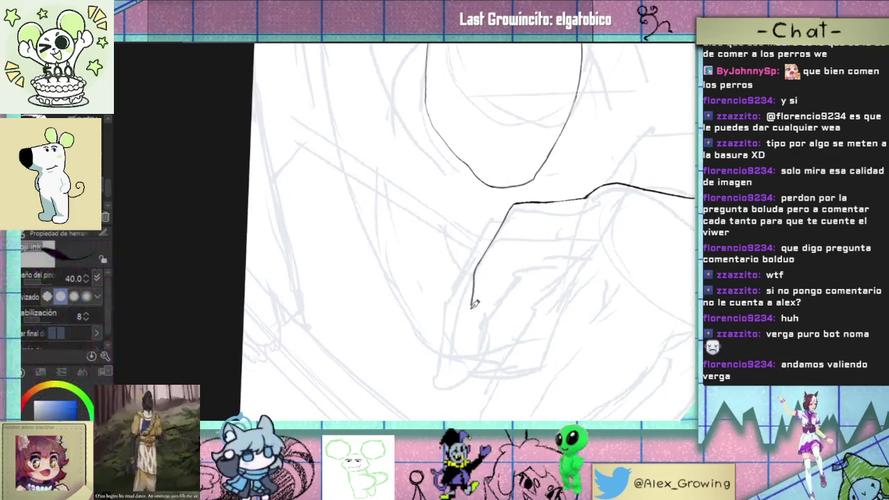
{"action": "left_click_drag", "start_coordinate": [474, 303], "coordinate": [517, 262]}
{"action": "key", "text": "ctrl+z"}
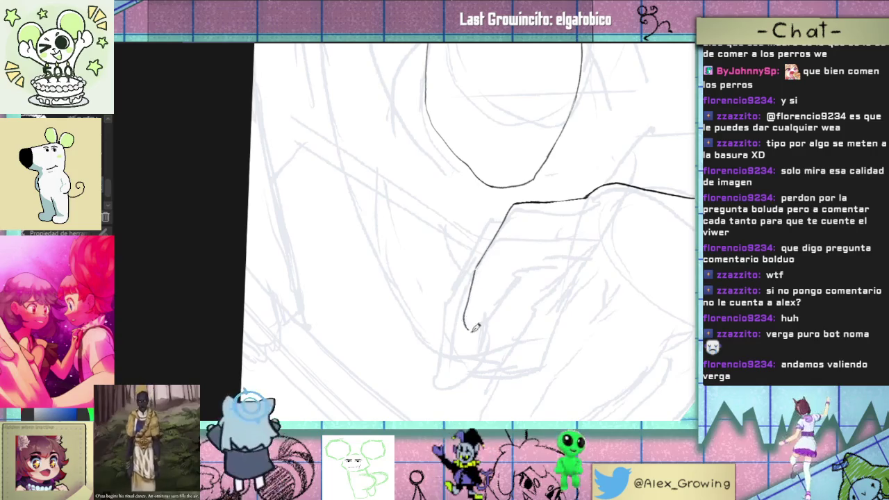
{"action": "mouse_move", "coordinate": [541, 233]}
{"action": "left_mouse_down"}
{"action": "mouse_move", "coordinate": [542, 257]}
{"action": "mouse_move", "coordinate": [561, 257]}
{"action": "mouse_move", "coordinate": [539, 252]}
{"action": "mouse_move", "coordinate": [555, 269]}
{"action": "mouse_move", "coordinate": [545, 257]}
{"action": "mouse_move", "coordinate": [611, 272]}
{"action": "mouse_move", "coordinate": [602, 349]}
{"action": "mouse_move", "coordinate": [567, 358]}
{"action": "left_mouse_up"}
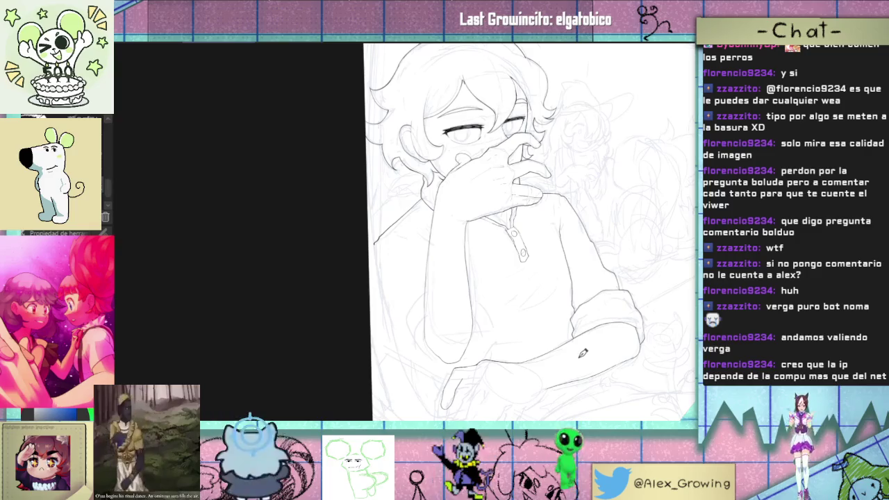
{"action": "mouse_move", "coordinate": [589, 341]}
{"action": "left_mouse_down"}
{"action": "mouse_move", "coordinate": [536, 284]}
{"action": "mouse_move", "coordinate": [531, 317]}
{"action": "left_mouse_up"}
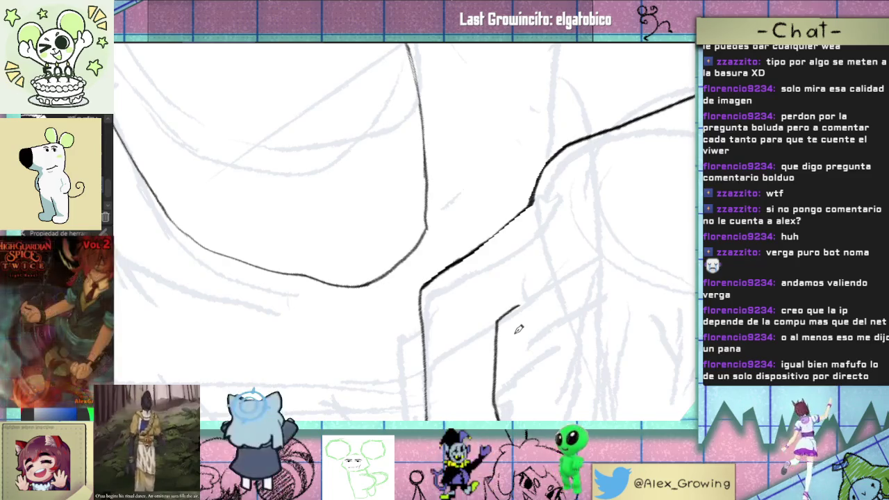
{"action": "left_click_drag", "start_coordinate": [513, 334], "coordinate": [517, 309]}
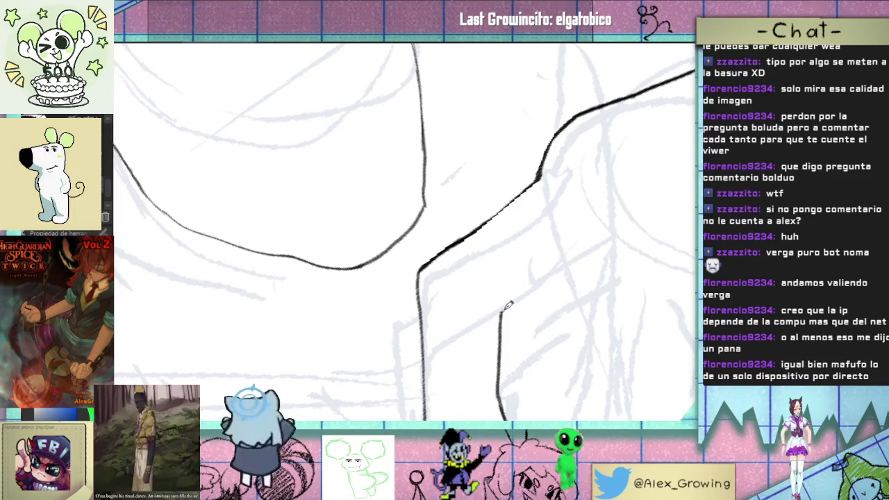
Step: Draw the first finger's thin up-right line, extend it down-left, and erase its lower tip
{"action": "mouse_move", "coordinate": [500, 314]}
{"action": "left_mouse_down"}
{"action": "mouse_move", "coordinate": [543, 279]}
{"action": "mouse_move", "coordinate": [584, 264]}
{"action": "left_mouse_up"}
{"action": "mouse_move", "coordinate": [510, 304]}
{"action": "left_mouse_down"}
{"action": "mouse_move", "coordinate": [609, 242]}
{"action": "mouse_move", "coordinate": [535, 321]}
{"action": "mouse_move", "coordinate": [541, 308]}
{"action": "left_mouse_up"}
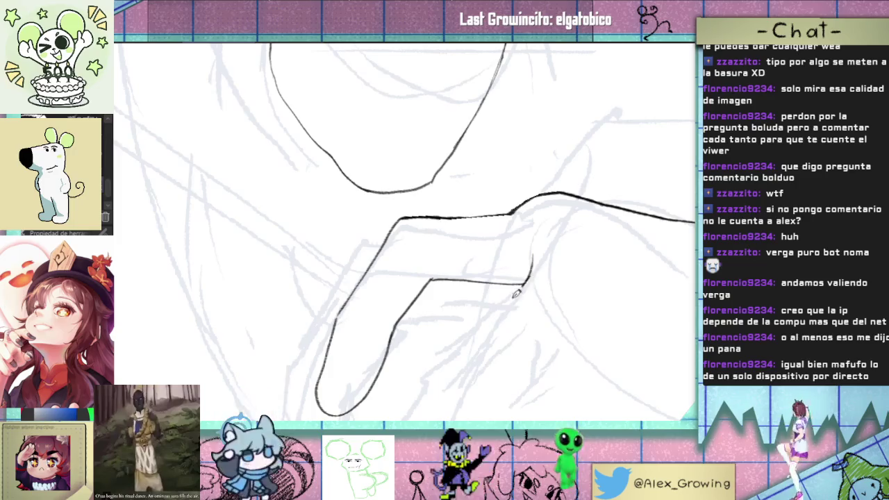
{"action": "mouse_move", "coordinate": [472, 341]}
{"action": "left_mouse_down"}
{"action": "mouse_move", "coordinate": [486, 316]}
{"action": "mouse_move", "coordinate": [532, 294]}
{"action": "mouse_move", "coordinate": [520, 303]}
{"action": "mouse_move", "coordinate": [564, 208]}
{"action": "left_mouse_up"}
{"action": "mouse_move", "coordinate": [498, 268]}
{"action": "left_mouse_down"}
{"action": "mouse_move", "coordinate": [427, 419]}
{"action": "mouse_move", "coordinate": [466, 311]}
{"action": "left_mouse_up"}
{"action": "left_click", "coordinate": [467, 311]}
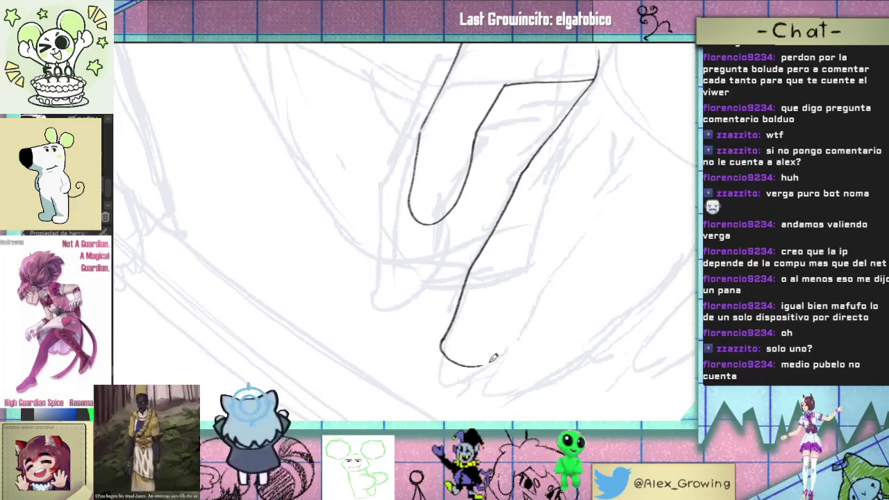
{"action": "key", "text": "e"}
{"action": "left_click_drag", "start_coordinate": [448, 330], "coordinate": [453, 355]}
Step: Shape the second finger's rounded tip and outline, undoing and erasing stray strokes
{"action": "mouse_move", "coordinate": [454, 321]}
{"action": "left_mouse_down"}
{"action": "mouse_move", "coordinate": [431, 363]}
{"action": "mouse_move", "coordinate": [512, 338]}
{"action": "mouse_move", "coordinate": [518, 319]}
{"action": "left_mouse_up"}
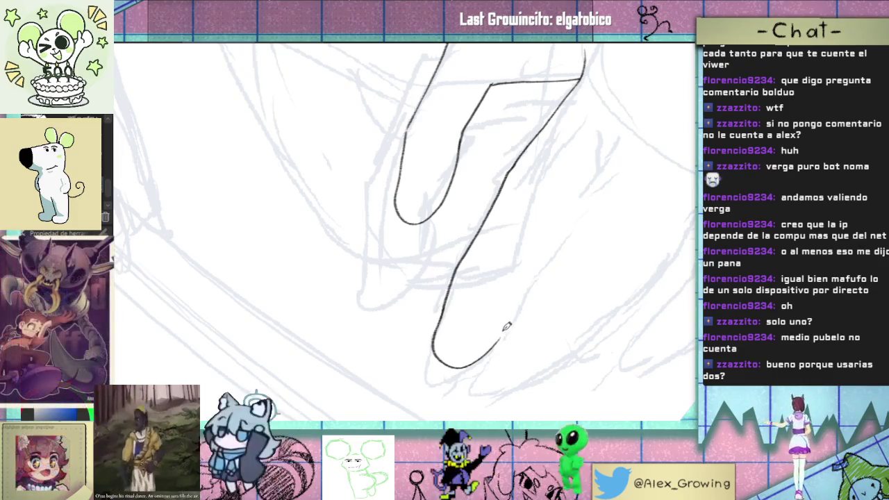
{"action": "key", "text": "ctrl+z"}
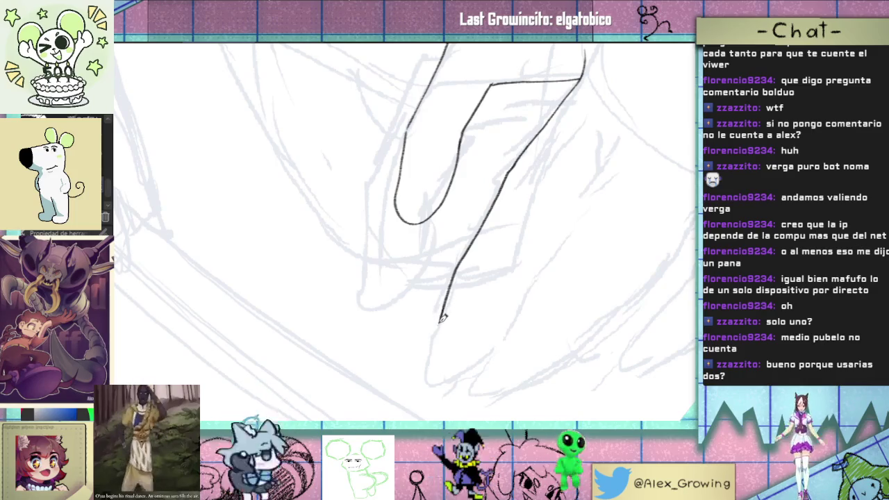
{"action": "left_click_drag", "start_coordinate": [442, 317], "coordinate": [442, 341]}
{"action": "left_click_drag", "start_coordinate": [493, 327], "coordinate": [512, 304]}
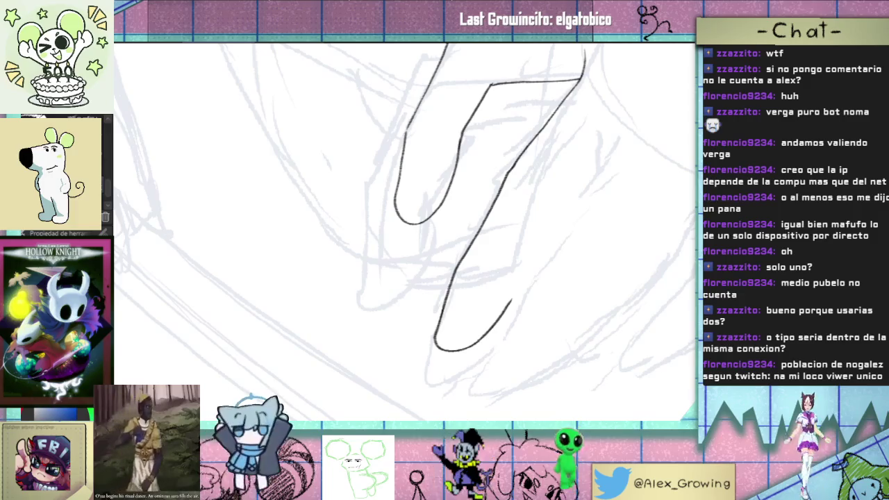
{"action": "left_click_drag", "start_coordinate": [508, 275], "coordinate": [505, 287]}
{"action": "mouse_move", "coordinate": [489, 339]}
{"action": "left_mouse_down"}
{"action": "mouse_move", "coordinate": [514, 299]}
{"action": "mouse_move", "coordinate": [527, 307]}
{"action": "left_mouse_up"}
{"action": "key", "text": "ctrl+z"}
{"action": "left_click_drag", "start_coordinate": [453, 295], "coordinate": [439, 327]}
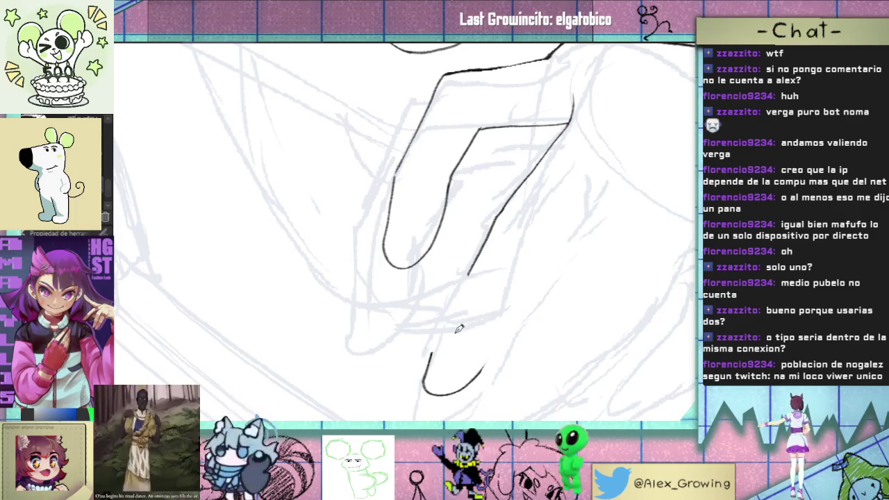
{"action": "mouse_move", "coordinate": [427, 373]}
{"action": "left_mouse_down"}
{"action": "mouse_move", "coordinate": [440, 331]}
{"action": "mouse_move", "coordinate": [422, 379]}
{"action": "left_mouse_up"}
{"action": "key", "text": "ctrl+z"}
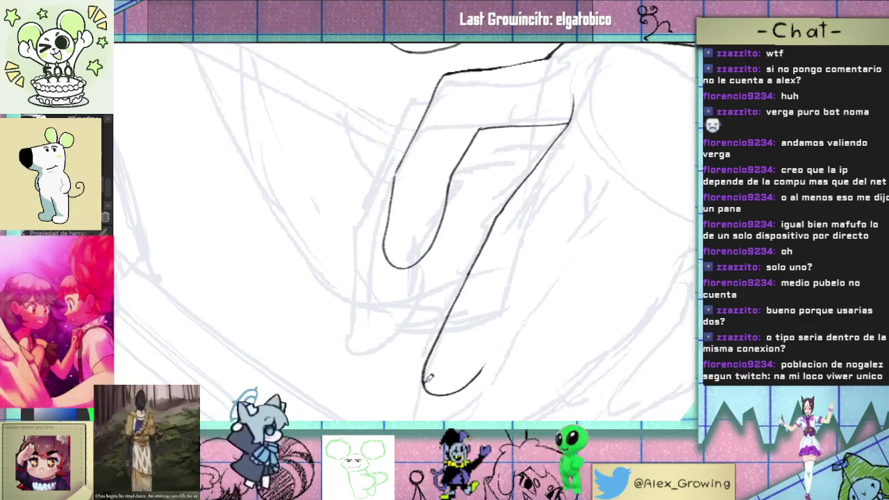
{"action": "left_click_drag", "start_coordinate": [532, 323], "coordinate": [511, 297]}
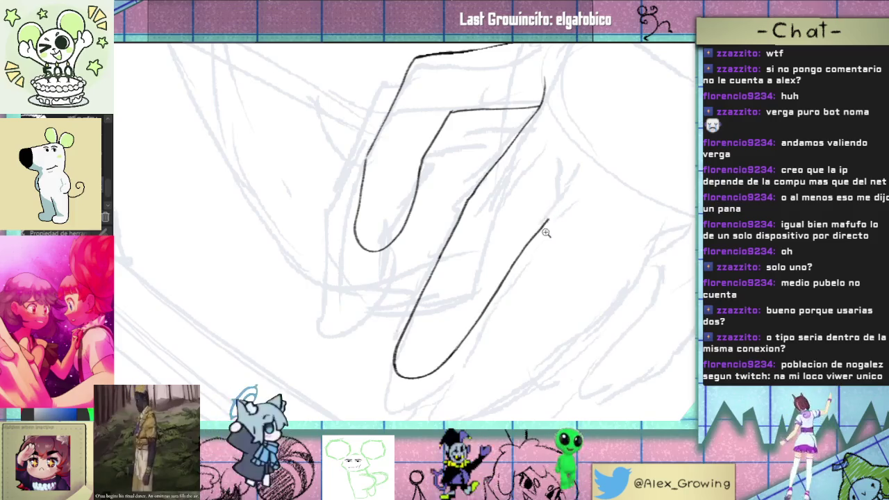
Step: Redo the fingertip curve up toward the diagonal and ink the next finger's edge
{"action": "key", "text": "ctrl+z"}
{"action": "scroll", "coordinate": [545, 233], "scroll_direction": "down", "scroll_amount": 5}
{"action": "scroll", "coordinate": [458, 351], "scroll_direction": "up", "scroll_amount": 5}
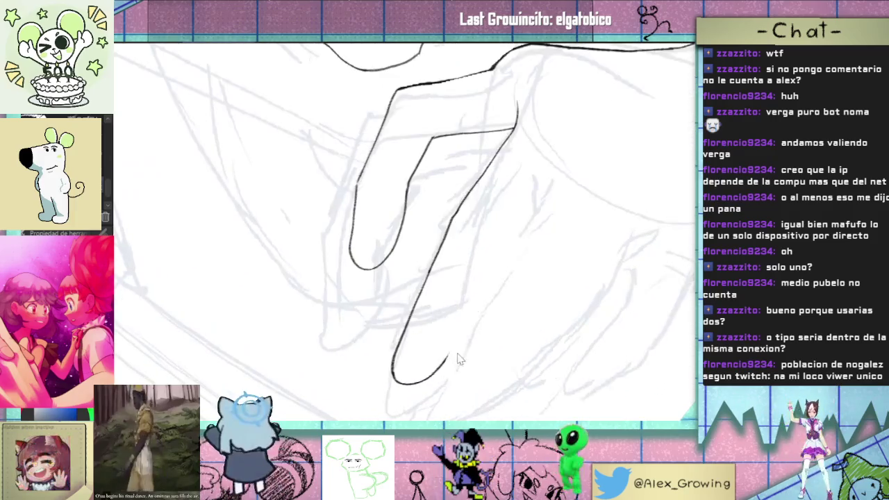
{"action": "left_click_drag", "start_coordinate": [446, 355], "coordinate": [472, 310]}
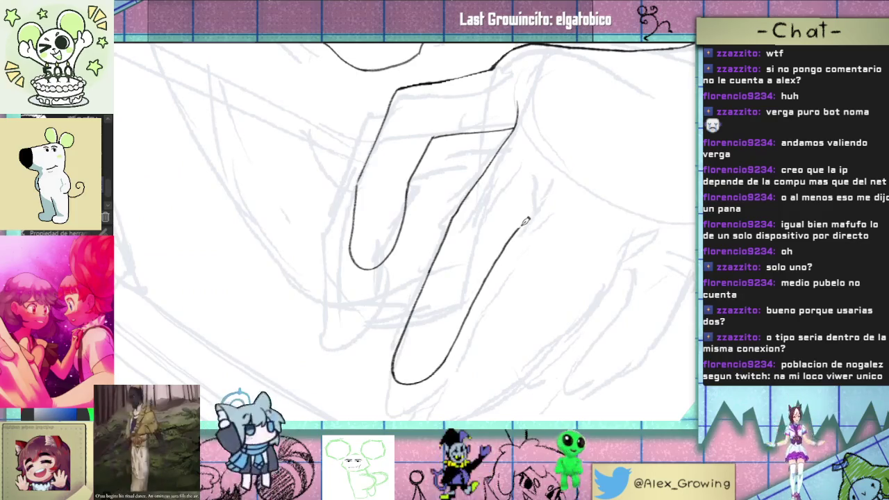
{"action": "scroll", "coordinate": [532, 225], "scroll_direction": "down", "scroll_amount": 5}
{"action": "scroll", "coordinate": [498, 297], "scroll_direction": "up", "scroll_amount": 5}
{"action": "scroll", "coordinate": [498, 298], "scroll_direction": "up", "scroll_amount": 3}
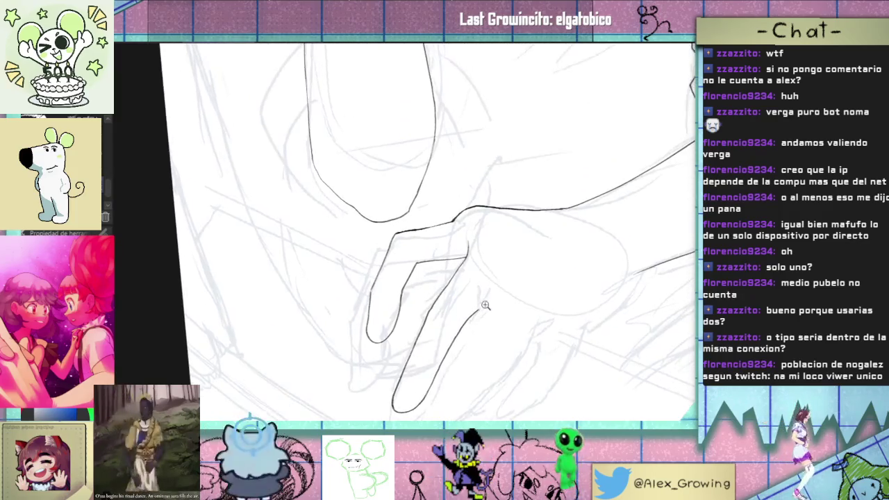
{"action": "left_click_drag", "start_coordinate": [498, 287], "coordinate": [487, 318]}
{"action": "left_click_drag", "start_coordinate": [474, 348], "coordinate": [497, 295]}
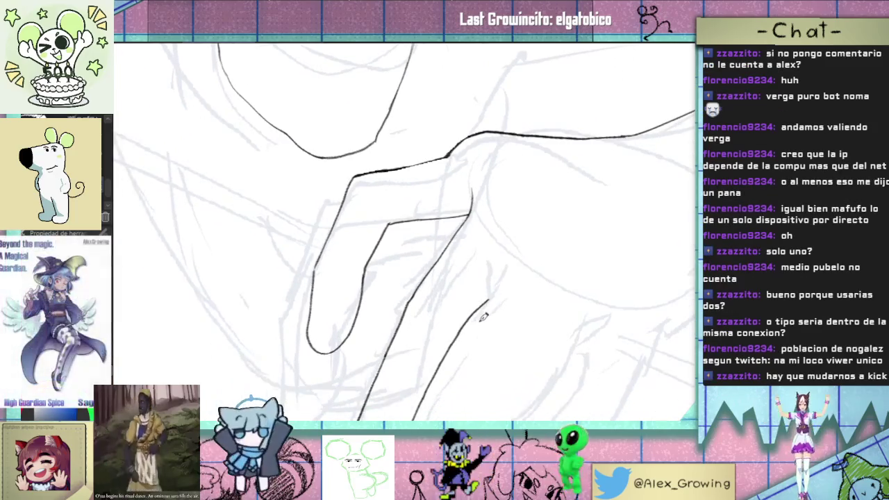
{"action": "mouse_move", "coordinate": [435, 402]}
{"action": "left_mouse_down"}
{"action": "mouse_move", "coordinate": [501, 286]}
{"action": "mouse_move", "coordinate": [493, 316]}
{"action": "left_mouse_up"}
Step: Lengthen the finger stroke upward and ink the finger's right edge
{"action": "scroll", "coordinate": [507, 311], "scroll_direction": "down", "scroll_amount": 2}
{"action": "scroll", "coordinate": [507, 312], "scroll_direction": "up", "scroll_amount": 2}
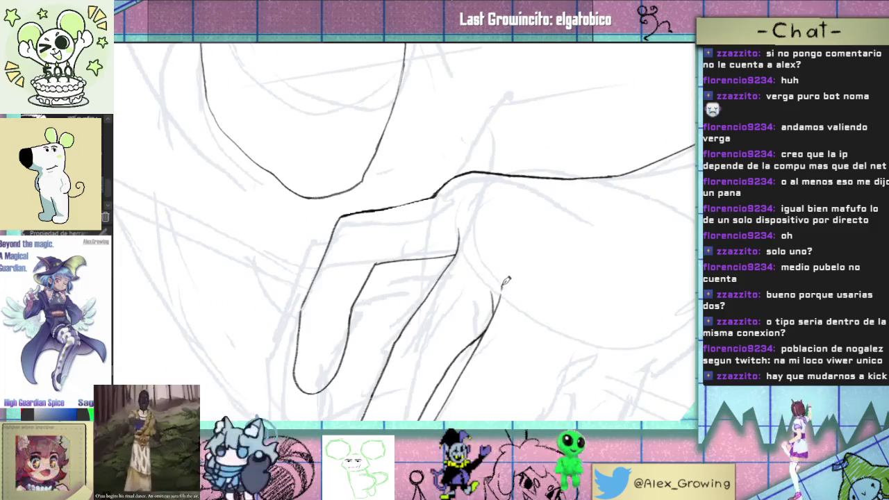
{"action": "scroll", "coordinate": [506, 280], "scroll_direction": "down", "scroll_amount": 2}
{"action": "scroll", "coordinate": [545, 363], "scroll_direction": "up", "scroll_amount": 2}
{"action": "scroll", "coordinate": [493, 282], "scroll_direction": "up", "scroll_amount": 2}
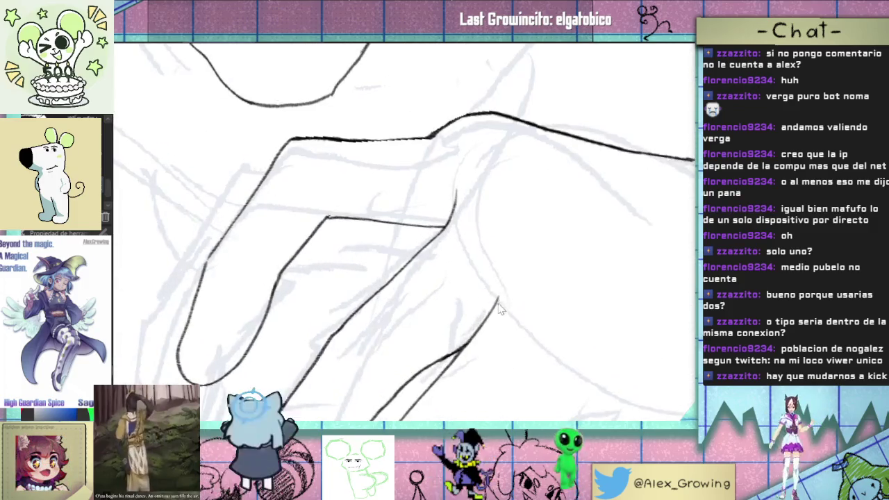
{"action": "left_click_drag", "start_coordinate": [464, 347], "coordinate": [501, 283]}
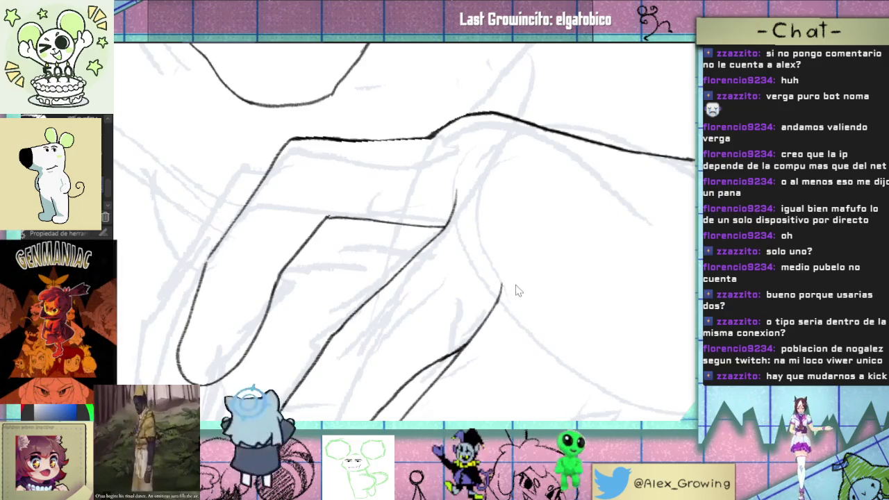
{"action": "scroll", "coordinate": [517, 291], "scroll_direction": "down", "scroll_amount": 2}
{"action": "left_click_drag", "start_coordinate": [517, 292], "coordinate": [532, 377]}
{"action": "left_click_drag", "start_coordinate": [417, 327], "coordinate": [533, 302]}
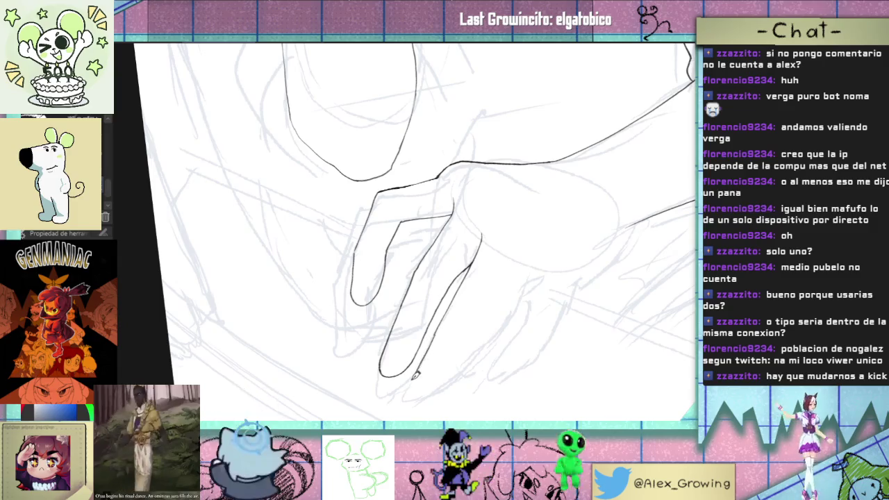
{"action": "mouse_move", "coordinate": [420, 359]}
{"action": "left_mouse_down"}
{"action": "mouse_move", "coordinate": [456, 297]}
{"action": "mouse_move", "coordinate": [407, 390]}
{"action": "mouse_move", "coordinate": [437, 388]}
{"action": "mouse_move", "coordinate": [470, 359]}
{"action": "left_mouse_up"}
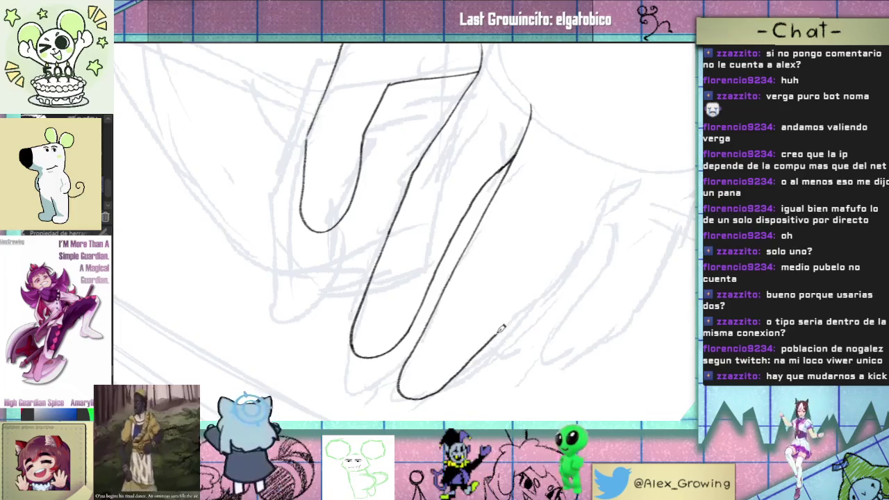
{"action": "left_click_drag", "start_coordinate": [509, 318], "coordinate": [497, 326]}
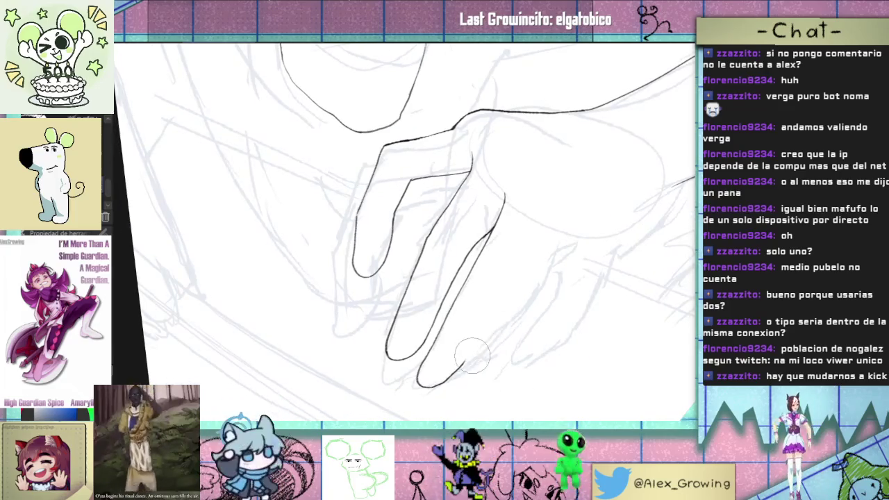
{"action": "mouse_move", "coordinate": [469, 356]}
{"action": "left_mouse_down"}
{"action": "mouse_move", "coordinate": [549, 238]}
{"action": "mouse_move", "coordinate": [492, 403]}
{"action": "mouse_move", "coordinate": [535, 297]}
{"action": "mouse_move", "coordinate": [548, 315]}
{"action": "mouse_move", "coordinate": [530, 285]}
{"action": "mouse_move", "coordinate": [493, 293]}
{"action": "left_mouse_up"}
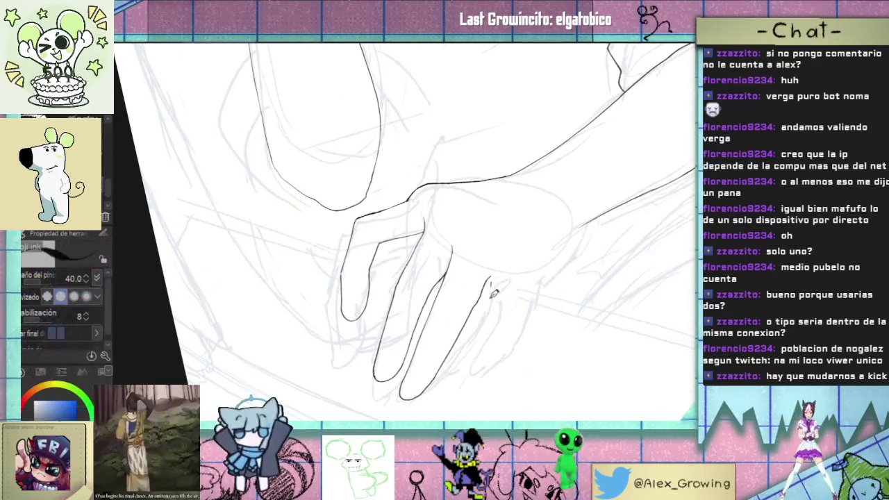
Step: Lasso the fingertips and start transforming them with Ctrl+T
{"action": "mouse_move", "coordinate": [496, 337]}
{"action": "left_mouse_down"}
{"action": "mouse_move", "coordinate": [512, 310]}
{"action": "mouse_move", "coordinate": [493, 300]}
{"action": "left_mouse_up"}
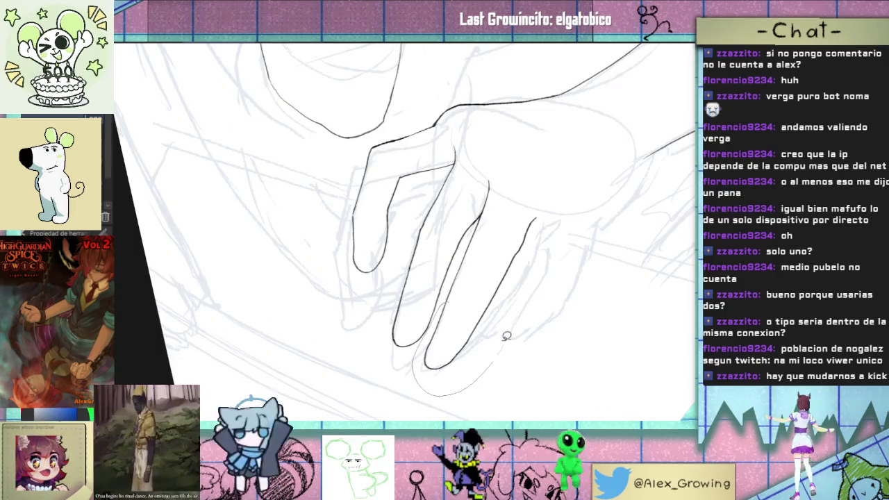
{"action": "left_click_drag", "start_coordinate": [506, 336], "coordinate": [471, 339]}
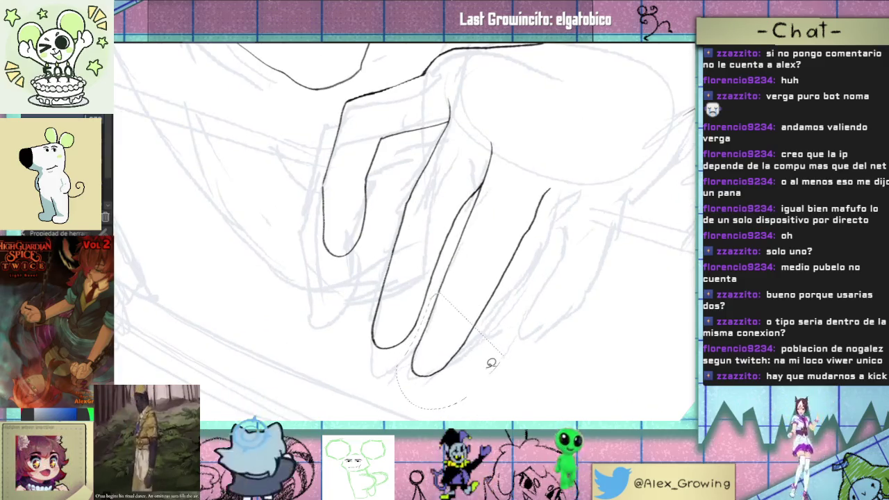
{"action": "key", "text": "ctrl+t"}
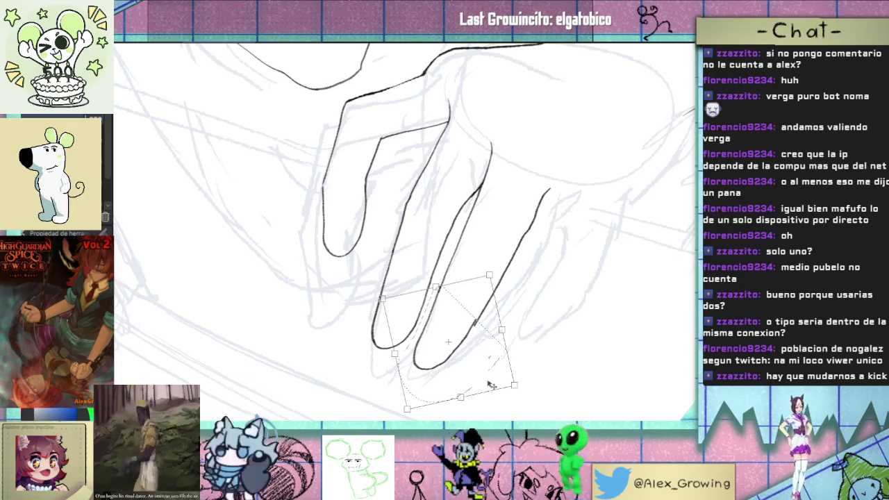
Step: Rotate the selected fingertips, then lasso the two lower fingers and rotate them up and left into place
{"action": "left_click_drag", "start_coordinate": [492, 392], "coordinate": [500, 369]}
{"action": "key", "text": "Return"}
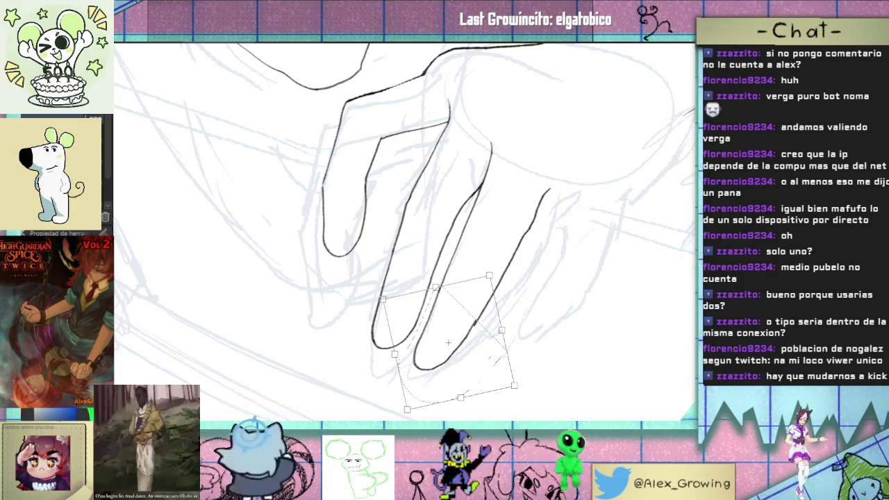
{"action": "left_click_drag", "start_coordinate": [416, 312], "coordinate": [434, 347]}
{"action": "left_click_drag", "start_coordinate": [472, 253], "coordinate": [382, 419]}
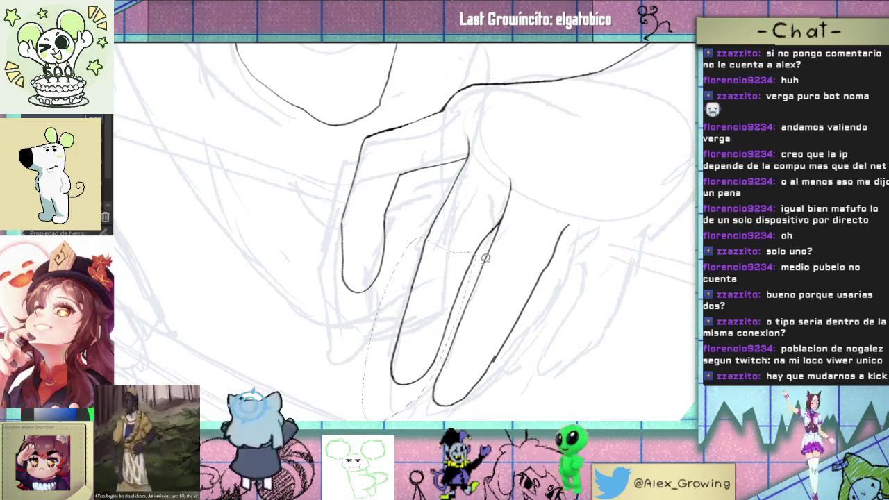
{"action": "key", "text": "ctrl+t"}
{"action": "left_click_drag", "start_coordinate": [420, 337], "coordinate": [422, 316]}
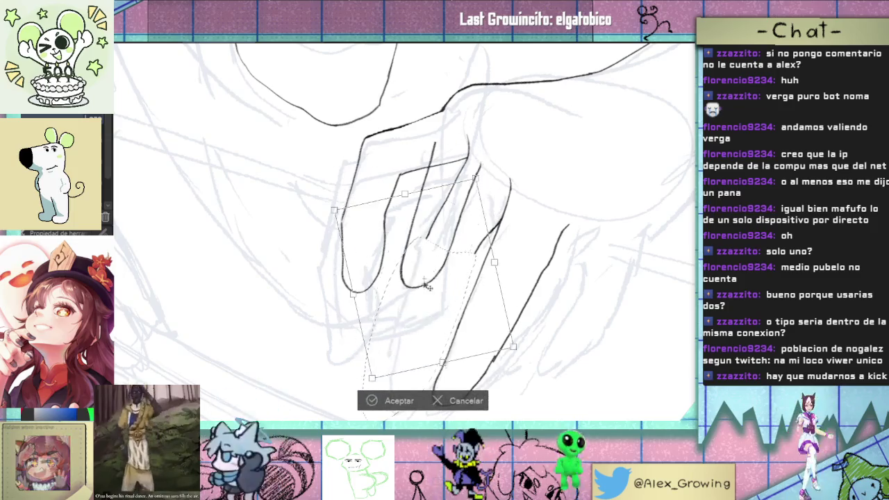
{"action": "left_click_drag", "start_coordinate": [514, 292], "coordinate": [525, 268]}
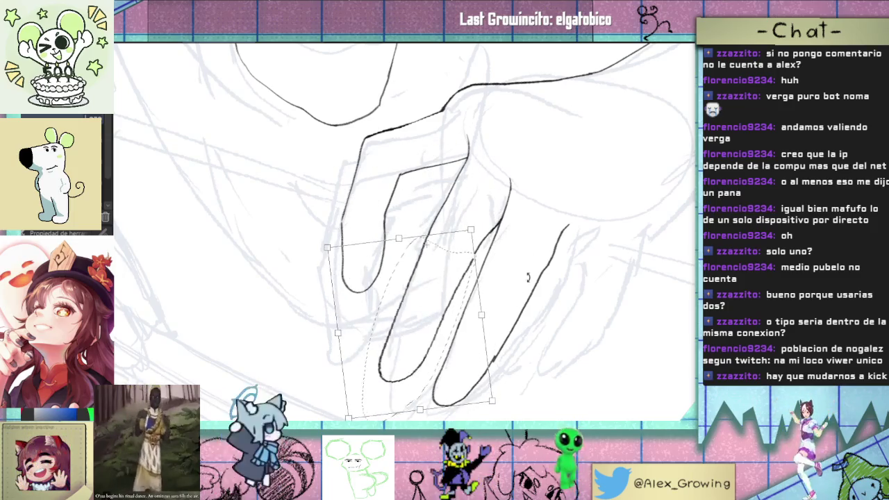
{"action": "left_click_drag", "start_coordinate": [461, 301], "coordinate": [458, 306]}
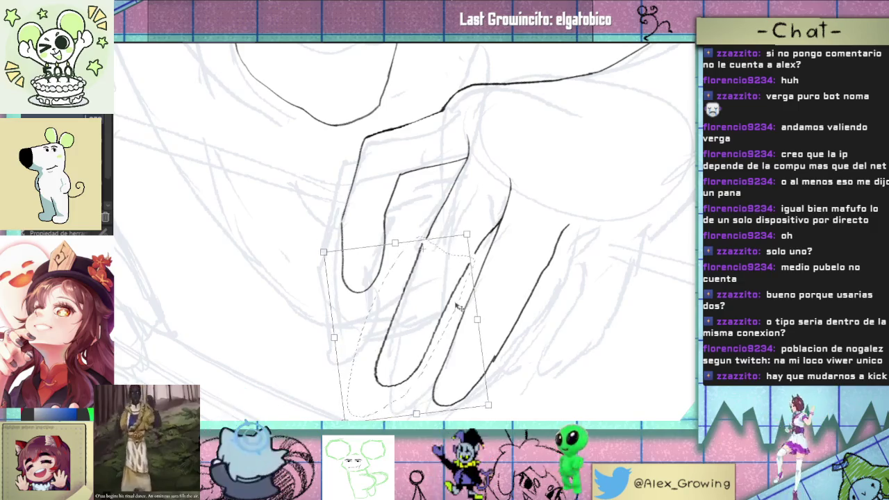
{"action": "key", "text": "Return"}
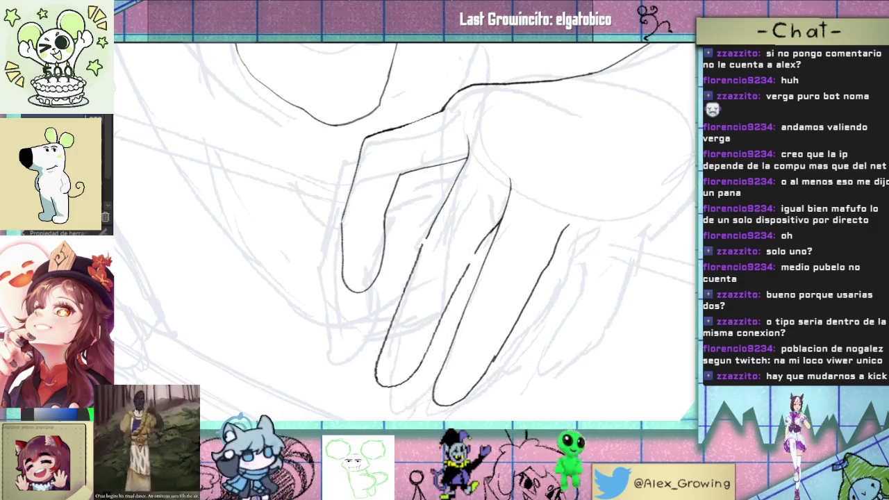
Step: Erase a short upper stretch of the finger line
{"action": "scroll", "coordinate": [436, 222], "scroll_direction": "up", "scroll_amount": 3}
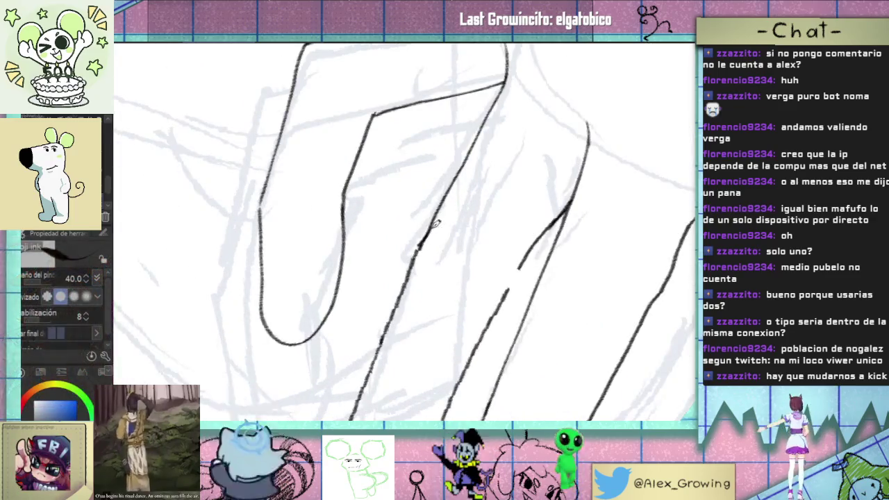
{"action": "scroll", "coordinate": [436, 224], "scroll_direction": "down", "scroll_amount": 3}
{"action": "scroll", "coordinate": [452, 258], "scroll_direction": "up", "scroll_amount": 1}
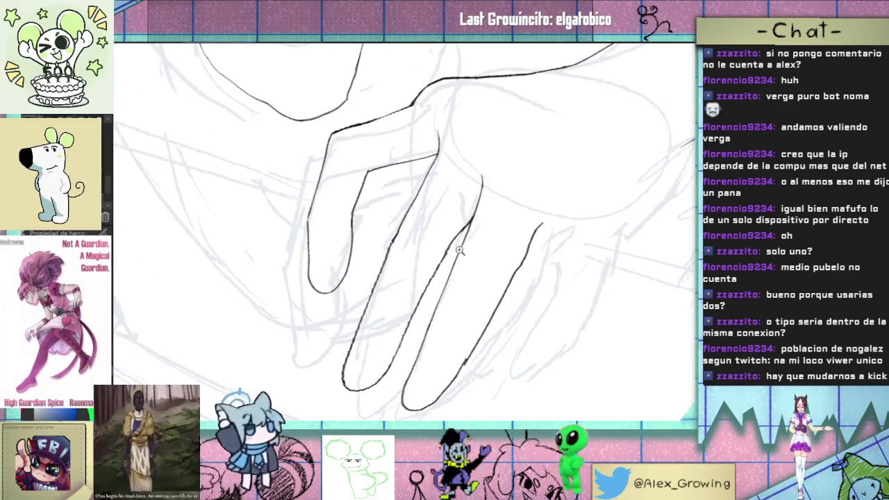
{"action": "scroll", "coordinate": [458, 251], "scroll_direction": "down", "scroll_amount": 2}
{"action": "scroll", "coordinate": [437, 292], "scroll_direction": "up", "scroll_amount": 1}
{"action": "scroll", "coordinate": [424, 319], "scroll_direction": "up", "scroll_amount": 1}
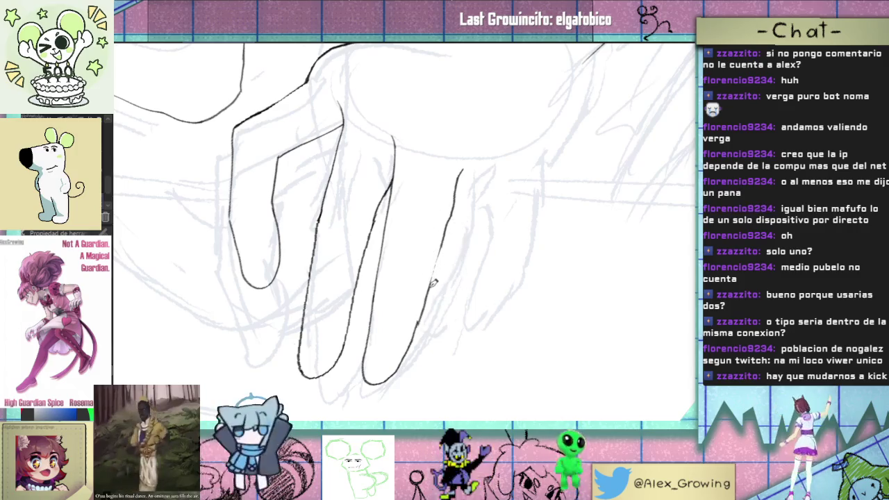
{"action": "scroll", "coordinate": [442, 251], "scroll_direction": "down", "scroll_amount": 3}
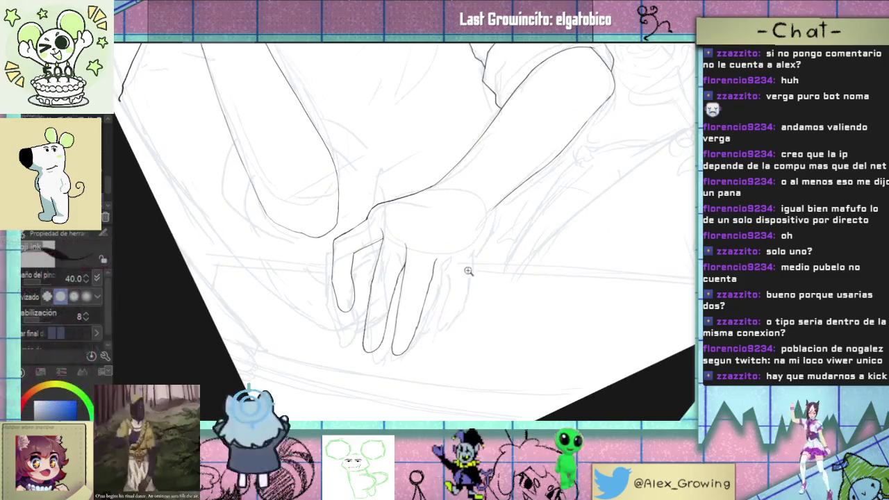
{"action": "scroll", "coordinate": [431, 274], "scroll_direction": "up", "scroll_amount": 3}
{"action": "left_click_drag", "start_coordinate": [431, 274], "coordinate": [429, 258]}
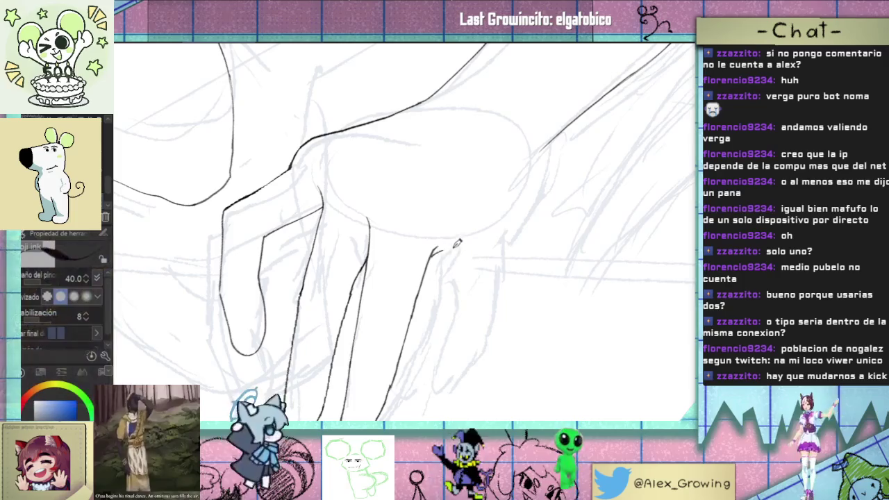
Step: Turn the view so the hand sits upright and undo the overshooting finger stroke
{"action": "left_click_drag", "start_coordinate": [444, 408], "coordinate": [414, 342]}
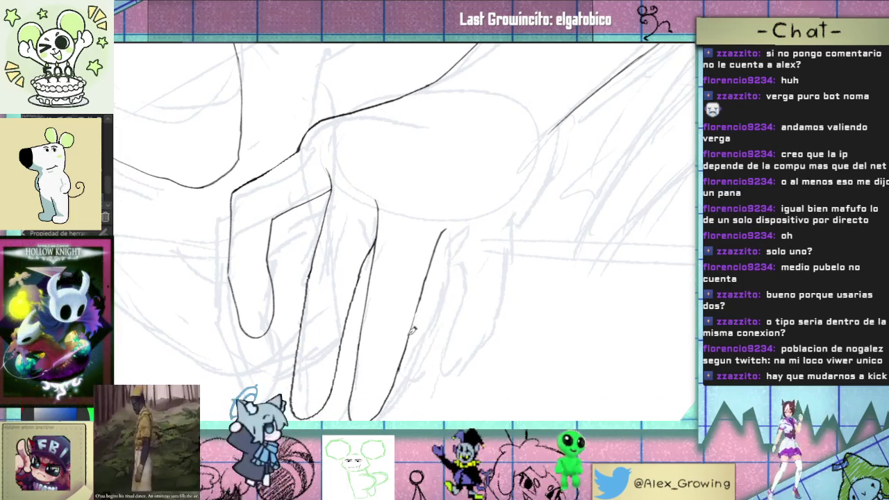
{"action": "left_click_drag", "start_coordinate": [413, 330], "coordinate": [439, 276]}
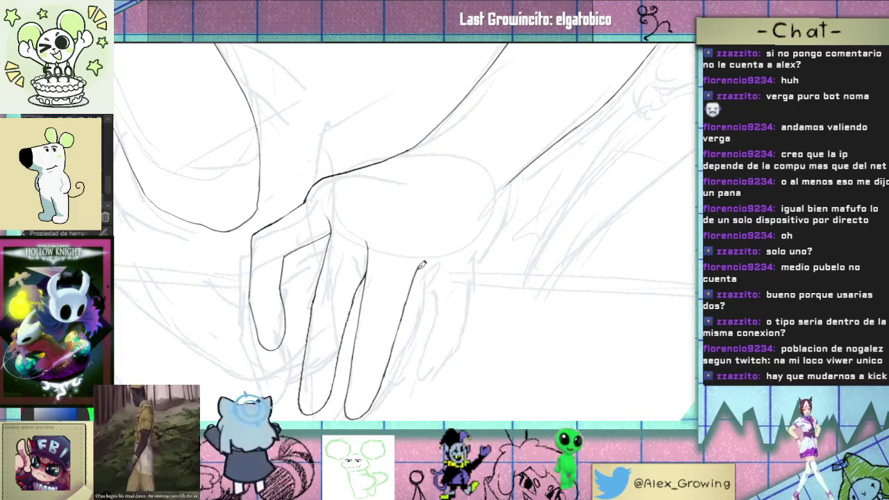
{"action": "mouse_move", "coordinate": [410, 365]}
{"action": "left_mouse_down"}
{"action": "mouse_move", "coordinate": [396, 359]}
{"action": "mouse_move", "coordinate": [434, 338]}
{"action": "mouse_move", "coordinate": [399, 349]}
{"action": "mouse_move", "coordinate": [441, 313]}
{"action": "left_mouse_up"}
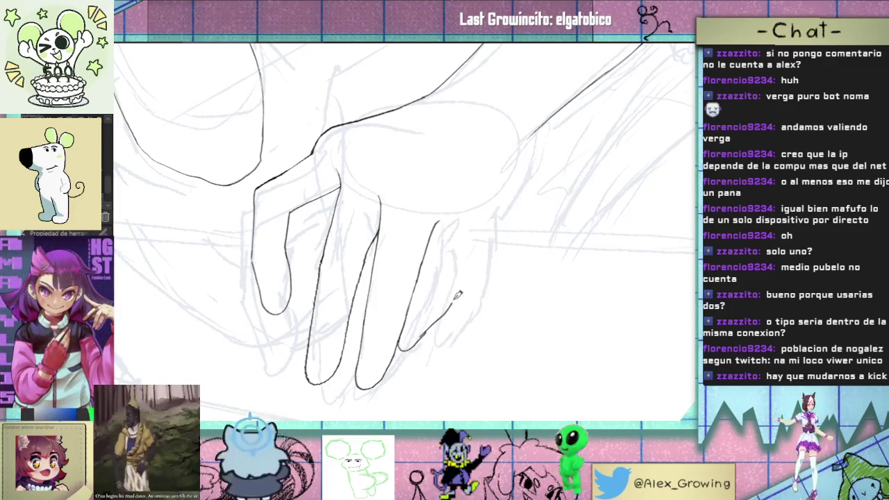
{"action": "key", "text": "ctrl+z"}
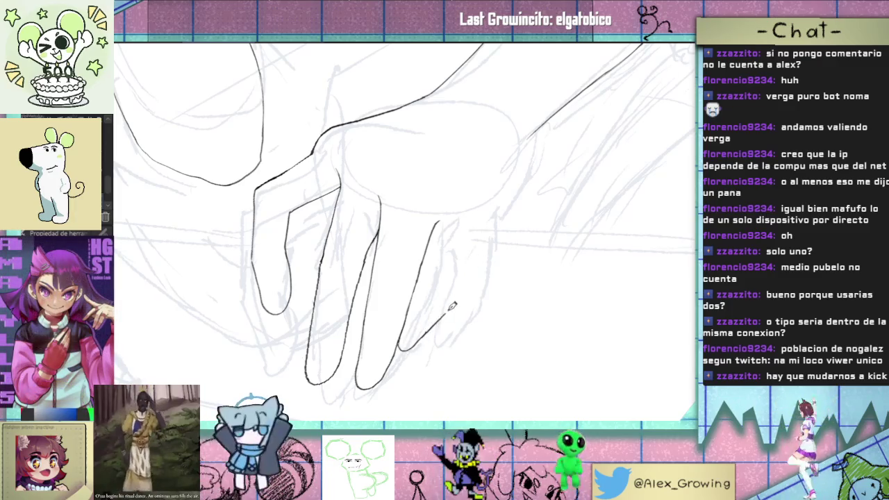
Step: Ink the outer edges of two fingers, one upward and one downward
{"action": "left_click_drag", "start_coordinate": [470, 271], "coordinate": [455, 314]}
{"action": "left_click_drag", "start_coordinate": [454, 303], "coordinate": [465, 257]}
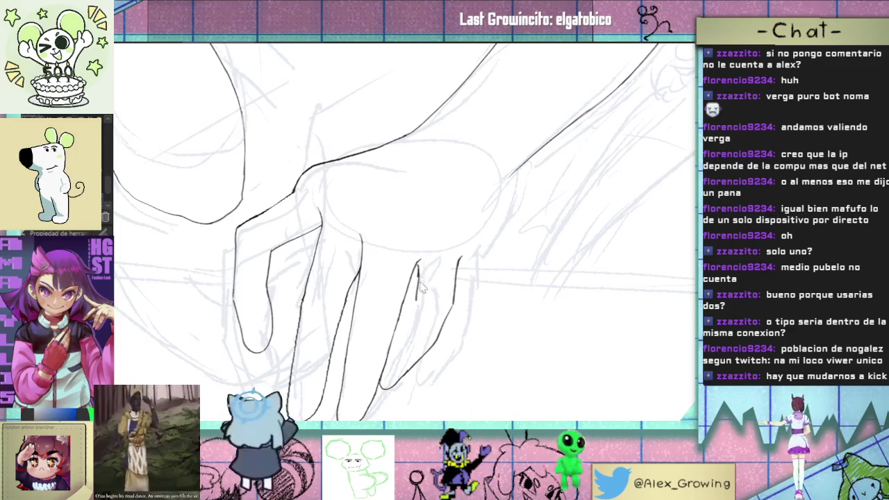
{"action": "left_click_drag", "start_coordinate": [419, 269], "coordinate": [397, 333]}
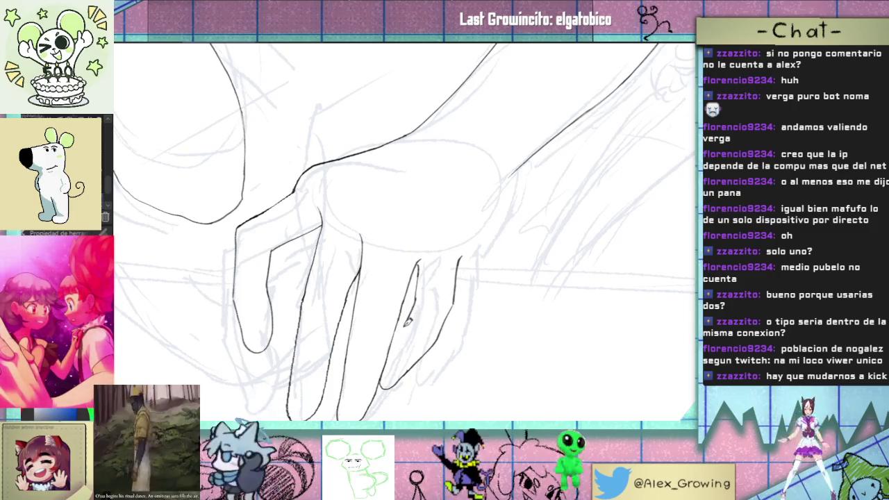
{"action": "mouse_move", "coordinate": [431, 311]}
{"action": "left_mouse_down"}
{"action": "mouse_move", "coordinate": [435, 269]}
{"action": "mouse_move", "coordinate": [449, 285]}
{"action": "mouse_move", "coordinate": [538, 199]}
{"action": "left_mouse_up"}
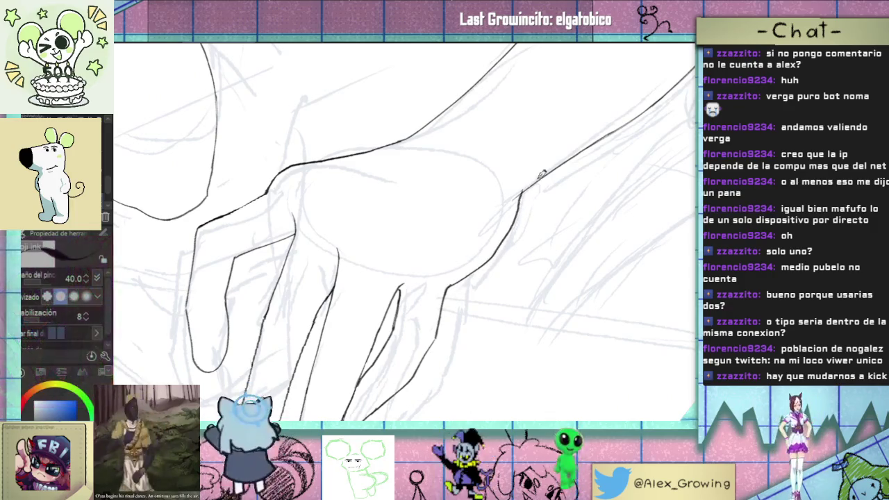
{"action": "scroll", "coordinate": [528, 222], "scroll_direction": "down", "scroll_amount": 5}
{"action": "scroll", "coordinate": [504, 262], "scroll_direction": "up", "scroll_amount": 5}
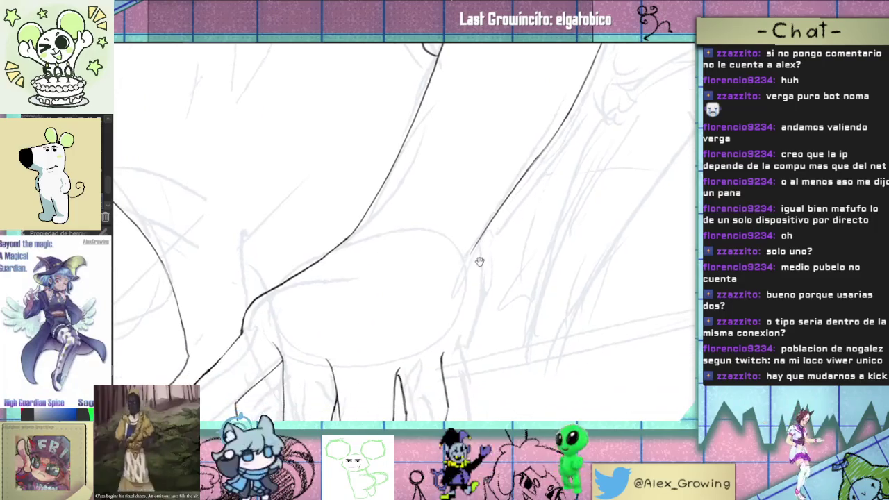
Step: Join the lower finger line to the upper finger line
{"action": "mouse_move", "coordinate": [509, 197]}
{"action": "left_mouse_down"}
{"action": "mouse_move", "coordinate": [454, 266]}
{"action": "mouse_move", "coordinate": [453, 306]}
{"action": "left_mouse_up"}
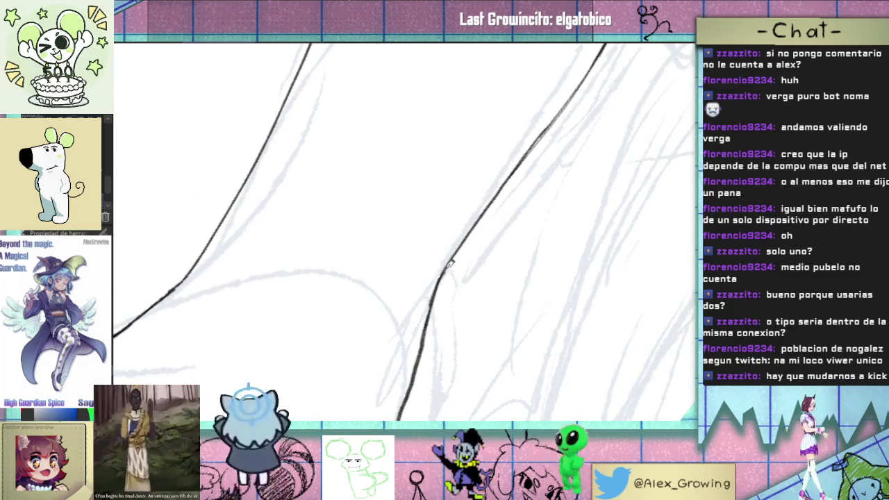
{"action": "scroll", "coordinate": [458, 266], "scroll_direction": "down", "scroll_amount": 5}
{"action": "left_click_drag", "start_coordinate": [457, 265], "coordinate": [425, 297]}
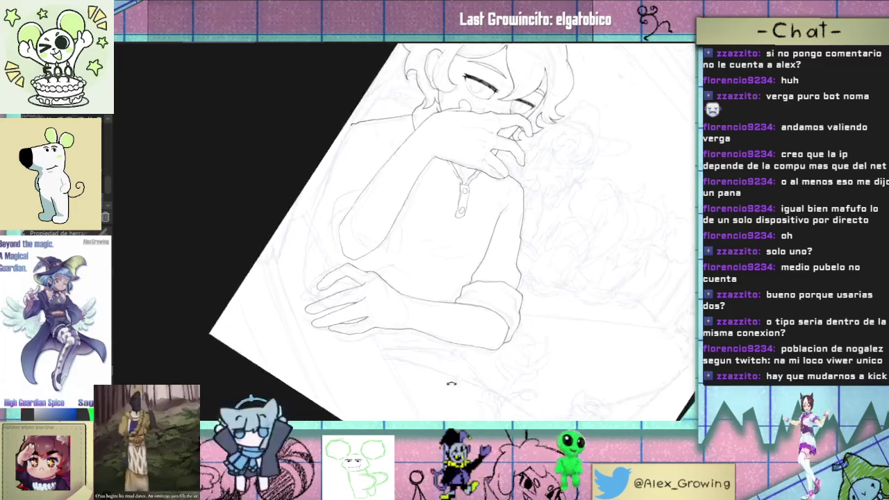
{"action": "scroll", "coordinate": [425, 297], "scroll_direction": "up", "scroll_amount": 3}
{"action": "scroll", "coordinate": [425, 297], "scroll_direction": "down", "scroll_amount": 2}
{"action": "scroll", "coordinate": [420, 297], "scroll_direction": "up", "scroll_amount": 2}
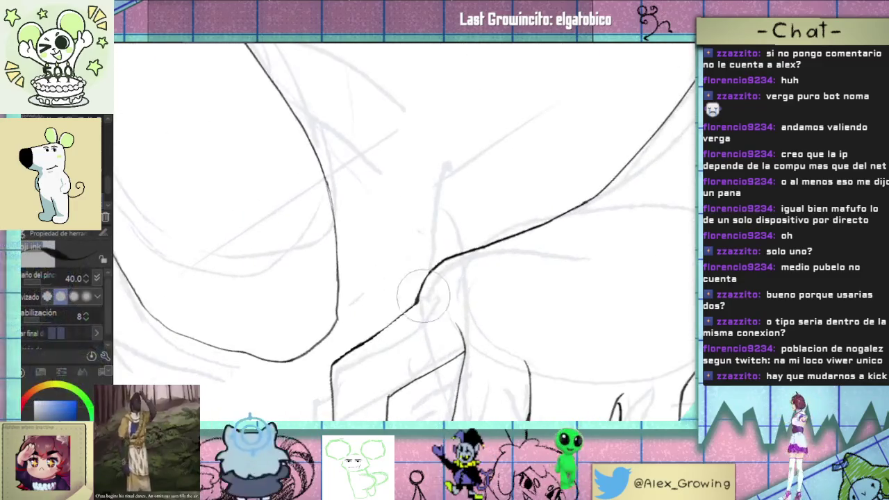
{"action": "left_click_drag", "start_coordinate": [415, 303], "coordinate": [447, 255]}
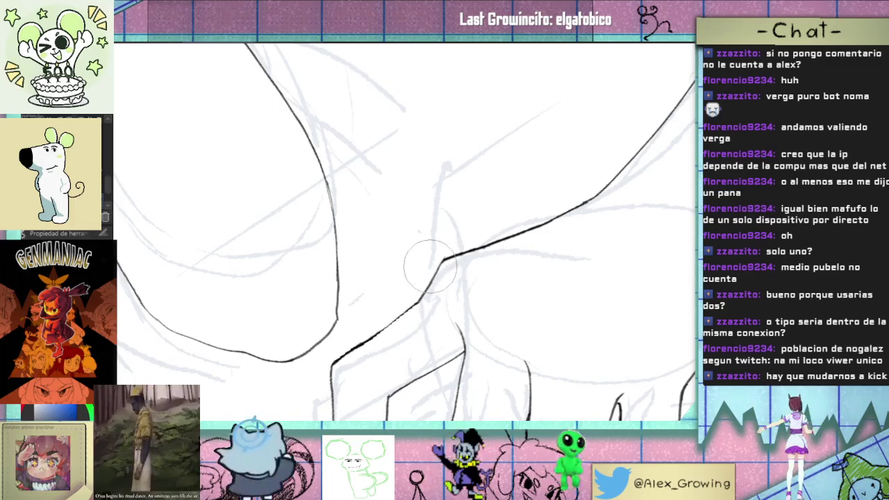
Step: Draw a trial short line across a finger, then undo it
{"action": "scroll", "coordinate": [420, 284], "scroll_direction": "down", "scroll_amount": 5}
{"action": "left_click_drag", "start_coordinate": [444, 326], "coordinate": [476, 373]}
{"action": "scroll", "coordinate": [476, 373], "scroll_direction": "up", "scroll_amount": 2}
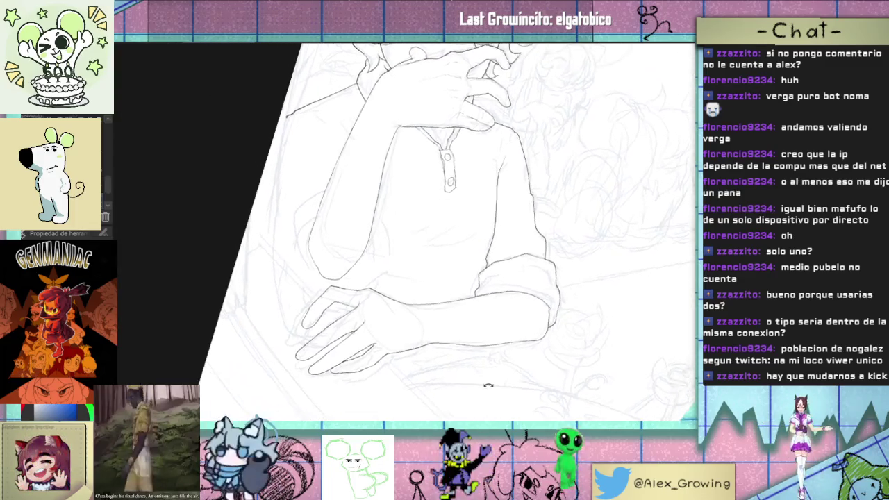
{"action": "scroll", "coordinate": [459, 333], "scroll_direction": "up", "scroll_amount": 2}
{"action": "scroll", "coordinate": [442, 290], "scroll_direction": "up", "scroll_amount": 2}
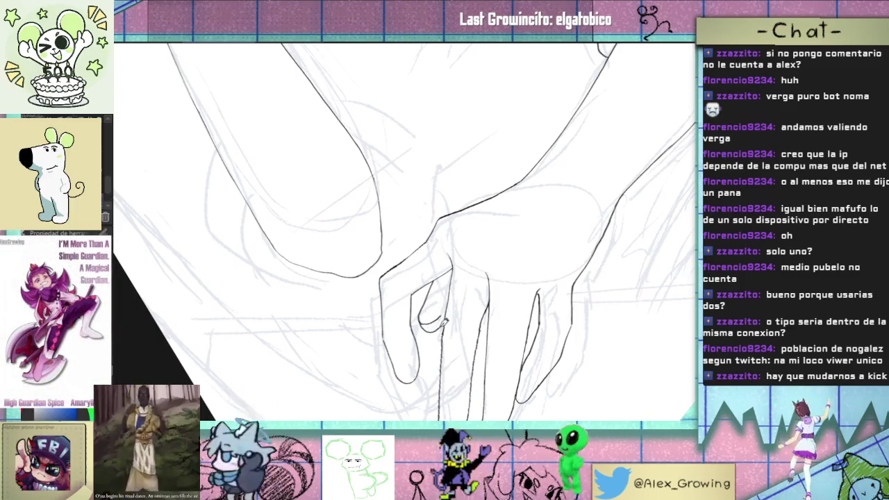
{"action": "scroll", "coordinate": [443, 321], "scroll_direction": "up", "scroll_amount": 2}
{"action": "scroll", "coordinate": [440, 318], "scroll_direction": "up", "scroll_amount": 2}
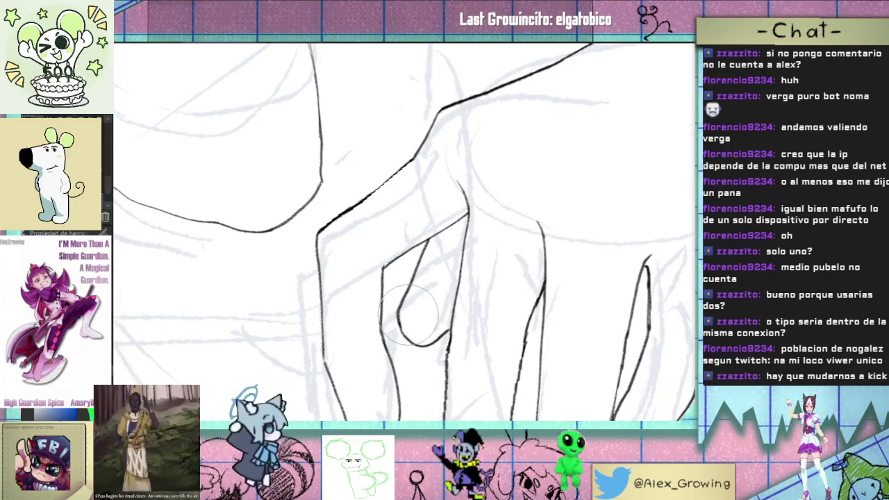
{"action": "left_click_drag", "start_coordinate": [445, 313], "coordinate": [423, 325]}
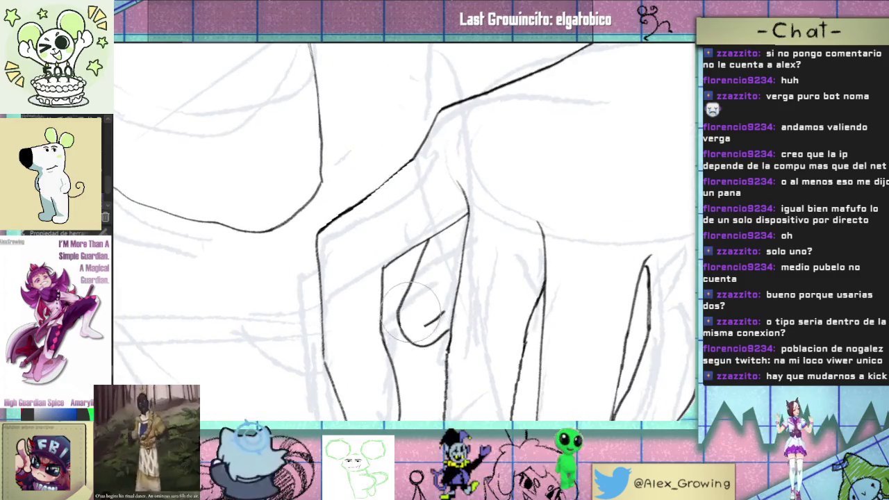
{"action": "key", "text": "ctrl+z"}
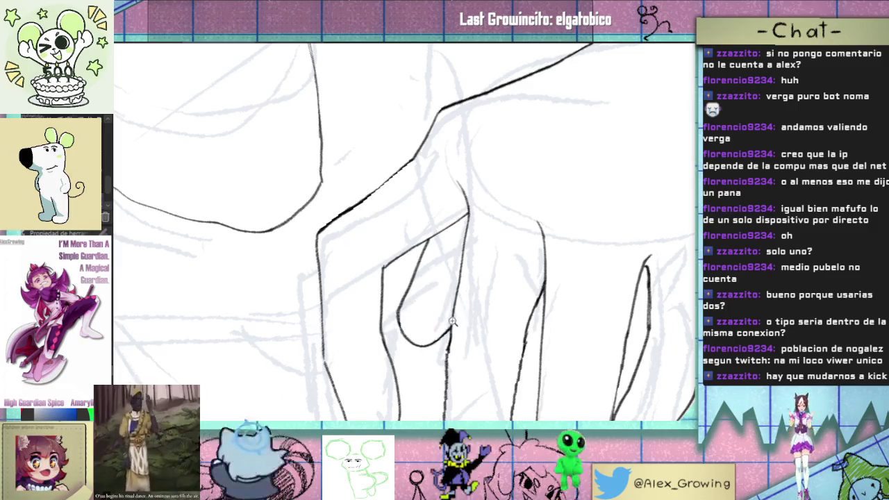
Step: Ink a line along the finger of the hand at the chin
{"action": "scroll", "coordinate": [452, 321], "scroll_direction": "down", "scroll_amount": 2}
{"action": "scroll", "coordinate": [458, 321], "scroll_direction": "down", "scroll_amount": 2}
{"action": "scroll", "coordinate": [473, 320], "scroll_direction": "down", "scroll_amount": 2}
{"action": "mouse_move", "coordinate": [488, 317]}
{"action": "left_mouse_down"}
{"action": "mouse_move", "coordinate": [493, 298]}
{"action": "mouse_move", "coordinate": [481, 333]}
{"action": "mouse_move", "coordinate": [552, 270]}
{"action": "mouse_move", "coordinate": [496, 277]}
{"action": "mouse_move", "coordinate": [412, 258]}
{"action": "left_mouse_up"}
{"action": "scroll", "coordinate": [470, 226], "scroll_direction": "up", "scroll_amount": 5}
{"action": "mouse_move", "coordinate": [485, 213]}
{"action": "left_mouse_down"}
{"action": "mouse_move", "coordinate": [436, 247]}
{"action": "mouse_move", "coordinate": [486, 302]}
{"action": "left_mouse_up"}
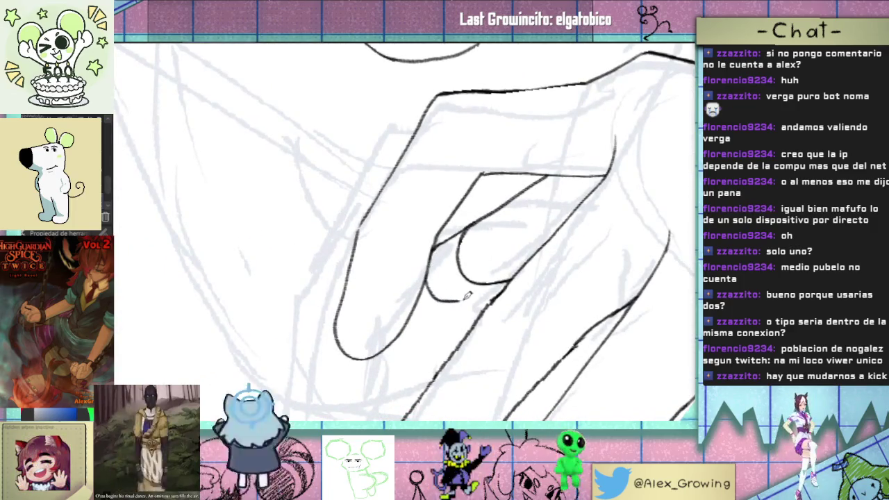
Step: Erase the lower part of the leftover oval line, then zoom out to the whole figure
{"action": "key", "text": "e"}
{"action": "mouse_move", "coordinate": [517, 272]}
{"action": "left_mouse_down"}
{"action": "mouse_move", "coordinate": [464, 270]}
{"action": "mouse_move", "coordinate": [454, 250]}
{"action": "left_mouse_up"}
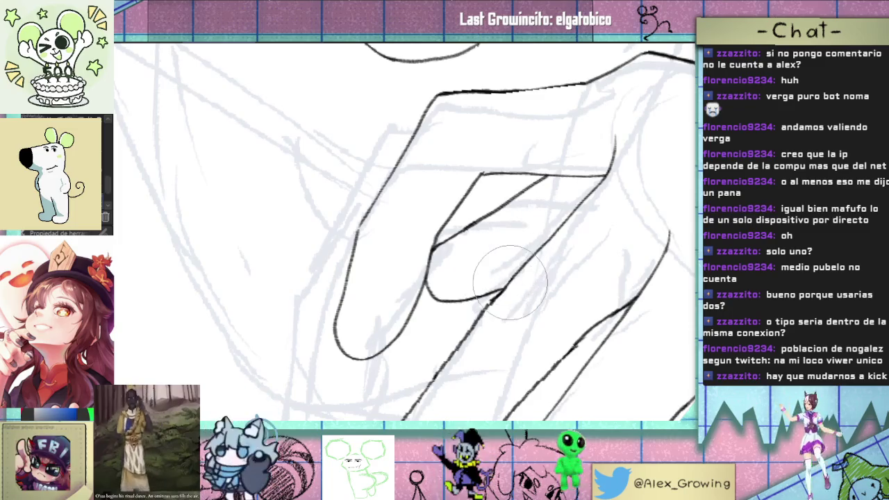
{"action": "scroll", "coordinate": [515, 281], "scroll_direction": "down", "scroll_amount": 5}
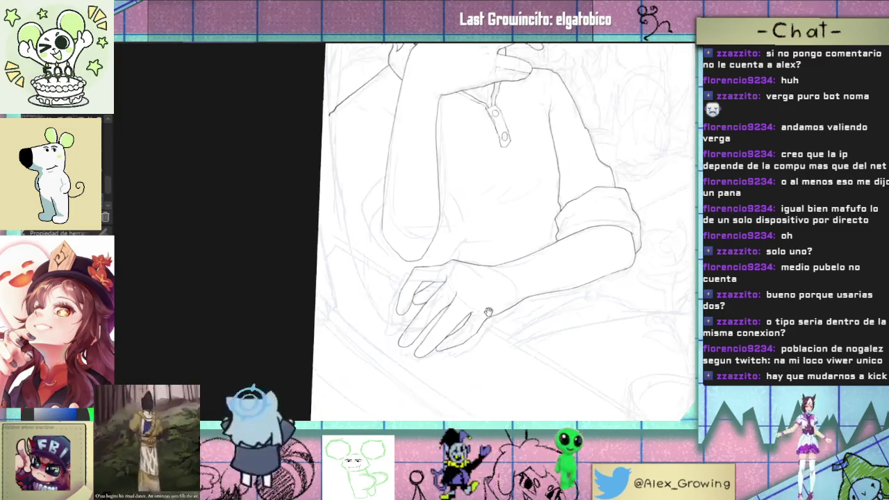
{"action": "mouse_move", "coordinate": [485, 339]}
{"action": "left_mouse_down"}
{"action": "mouse_move", "coordinate": [452, 340]}
{"action": "mouse_move", "coordinate": [462, 316]}
{"action": "left_mouse_up"}
{"action": "scroll", "coordinate": [452, 339], "scroll_direction": "down", "scroll_amount": 2}
{"action": "scroll", "coordinate": [469, 314], "scroll_direction": "down", "scroll_amount": 2}
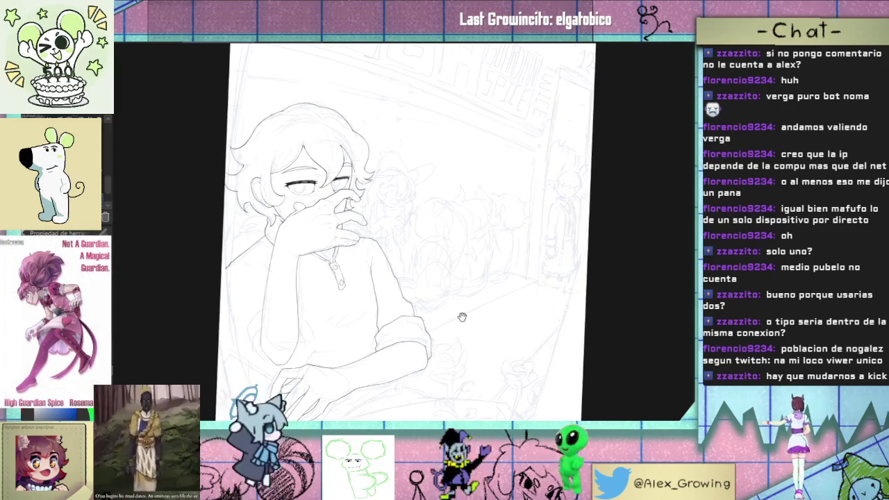
{"action": "mouse_move", "coordinate": [462, 317]}
{"action": "left_mouse_down"}
{"action": "mouse_move", "coordinate": [480, 266]}
{"action": "mouse_move", "coordinate": [434, 262]}
{"action": "left_mouse_up"}
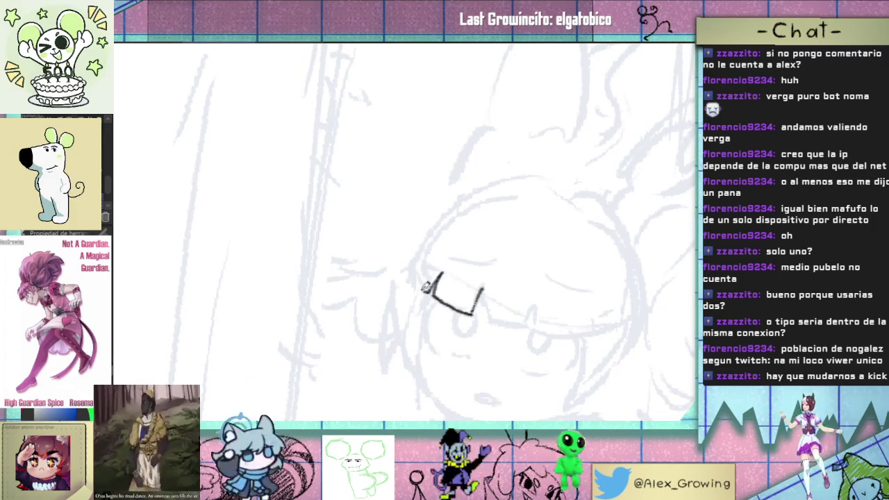
Step: Ink a line at the left of the bangs and turn the view to level it
{"action": "mouse_move", "coordinate": [431, 242]}
{"action": "left_mouse_down"}
{"action": "mouse_move", "coordinate": [421, 290]}
{"action": "mouse_move", "coordinate": [463, 206]}
{"action": "left_mouse_up"}
{"action": "left_click_drag", "start_coordinate": [517, 242], "coordinate": [470, 247]}
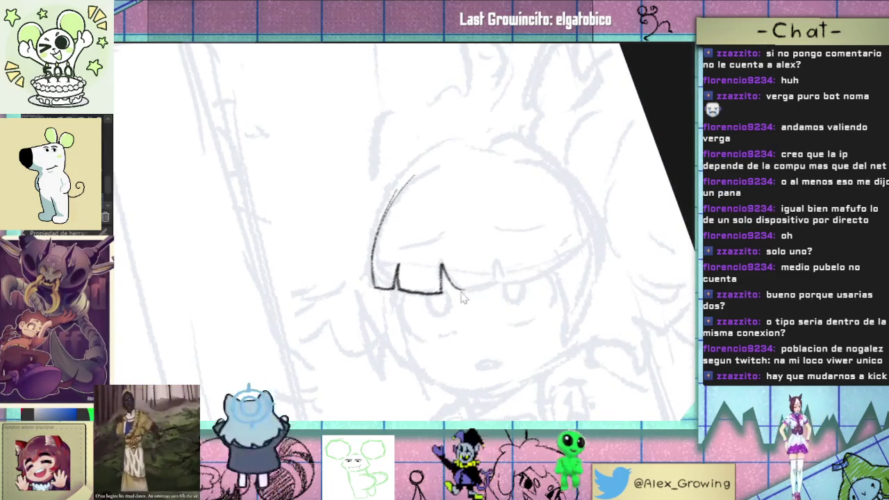
{"action": "left_click_drag", "start_coordinate": [507, 278], "coordinate": [436, 279]}
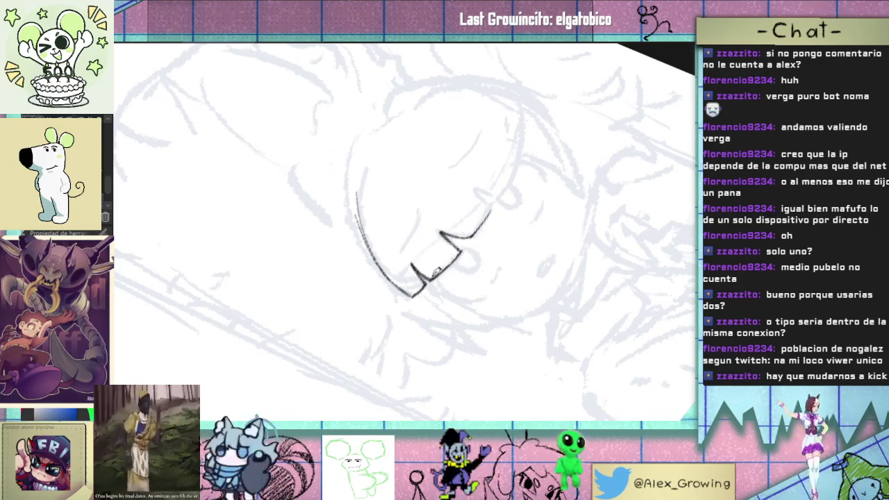
{"action": "left_click_drag", "start_coordinate": [513, 236], "coordinate": [514, 297]}
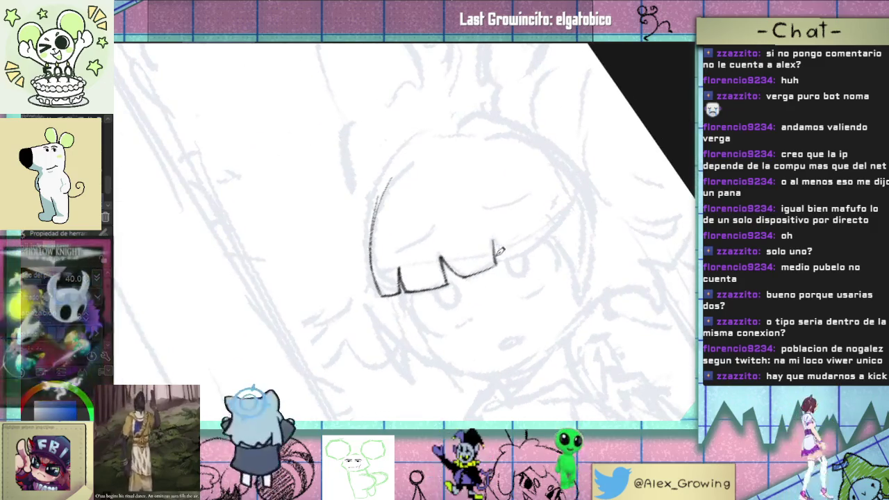
{"action": "mouse_move", "coordinate": [551, 225]}
{"action": "left_mouse_down"}
{"action": "mouse_move", "coordinate": [532, 304]}
{"action": "mouse_move", "coordinate": [510, 299]}
{"action": "left_mouse_up"}
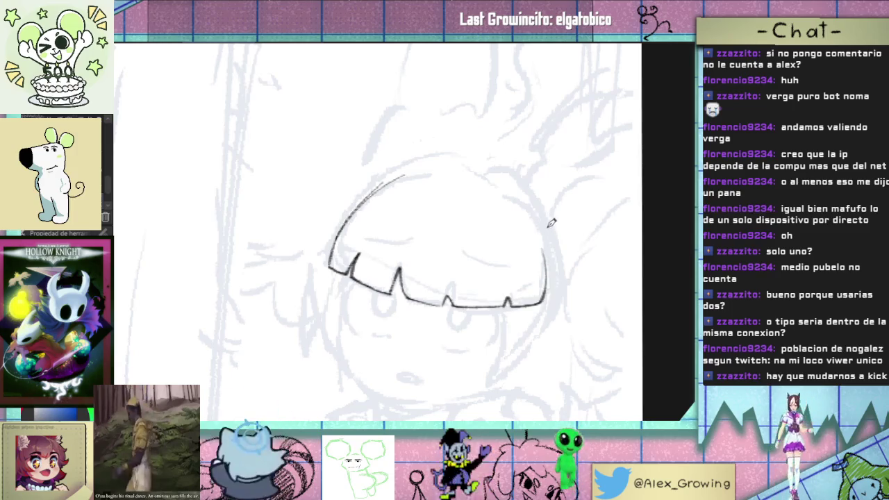
Step: Ink the right side of the bob hair and redraw the loop beneath it slightly higher
{"action": "left_click_drag", "start_coordinate": [547, 271], "coordinate": [535, 210]}
{"action": "mouse_move", "coordinate": [548, 269]}
{"action": "left_mouse_down"}
{"action": "mouse_move", "coordinate": [538, 205]}
{"action": "mouse_move", "coordinate": [500, 273]}
{"action": "mouse_move", "coordinate": [531, 269]}
{"action": "mouse_move", "coordinate": [526, 290]}
{"action": "left_mouse_up"}
{"action": "scroll", "coordinate": [539, 205], "scroll_direction": "down", "scroll_amount": 3}
{"action": "scroll", "coordinate": [500, 273], "scroll_direction": "up", "scroll_amount": 2}
{"action": "scroll", "coordinate": [531, 269], "scroll_direction": "up", "scroll_amount": 2}
{"action": "key", "text": "ctrl+z"}
{"action": "mouse_move", "coordinate": [515, 239]}
{"action": "left_mouse_down"}
{"action": "mouse_move", "coordinate": [525, 260]}
{"action": "mouse_move", "coordinate": [517, 306]}
{"action": "mouse_move", "coordinate": [515, 299]}
{"action": "left_mouse_up"}
{"action": "key", "text": "ctrl+z"}
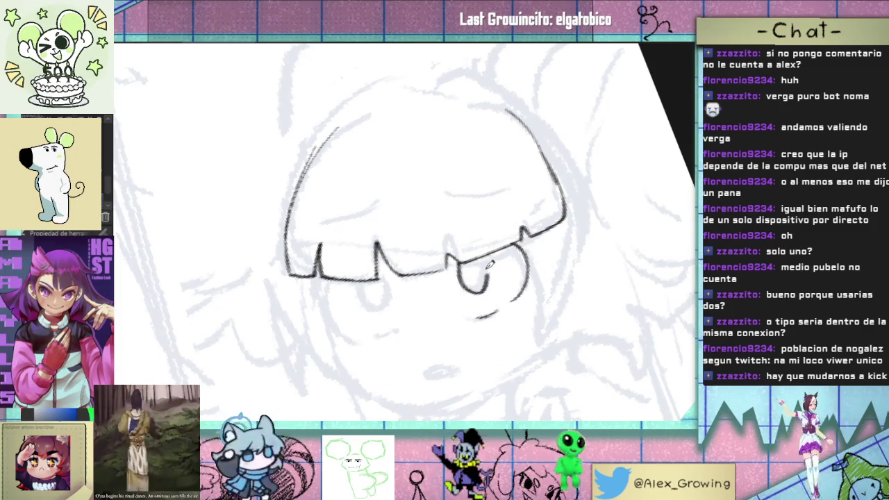
{"action": "key", "text": "ctrl+z"}
{"action": "left_click_drag", "start_coordinate": [453, 255], "coordinate": [489, 248]}
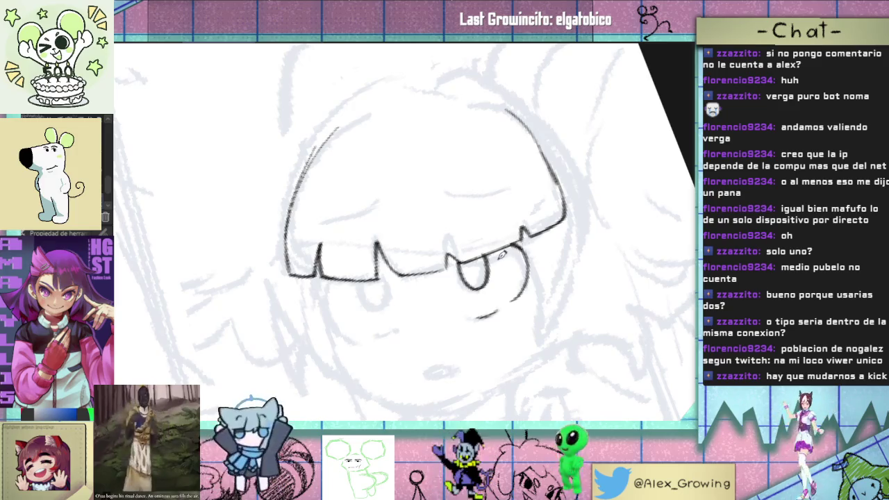
Step: Undo a stray diagonal stroke inside the hair and discard two trial strokes near the tongue
{"action": "left_click_drag", "start_coordinate": [501, 256], "coordinate": [471, 276]}
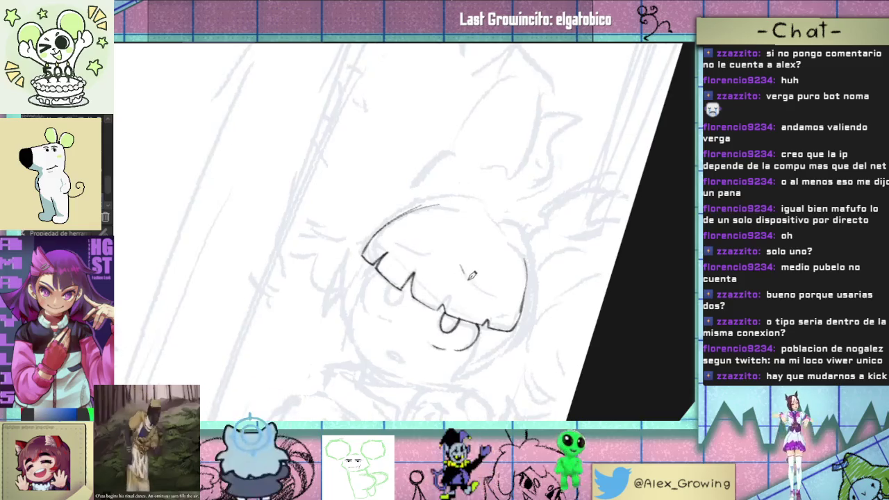
{"action": "left_click_drag", "start_coordinate": [464, 279], "coordinate": [451, 241]}
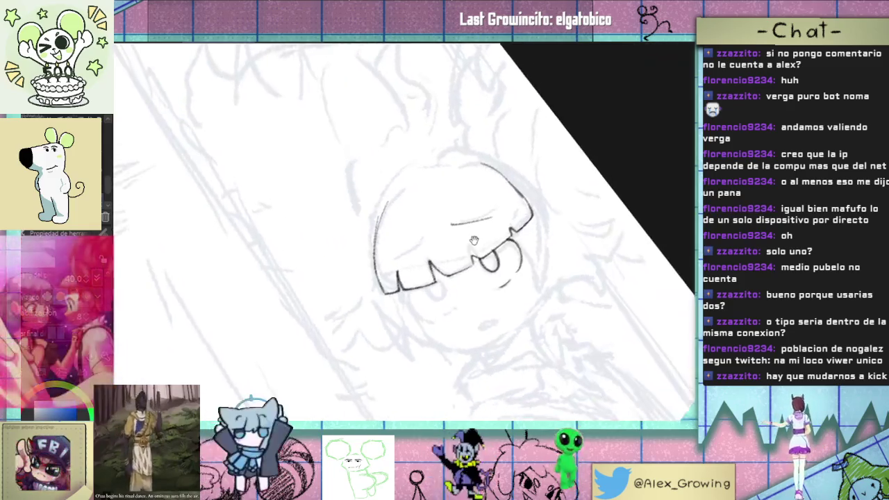
{"action": "scroll", "coordinate": [450, 241], "scroll_direction": "up", "scroll_amount": 2}
{"action": "key", "text": "ctrl+z"}
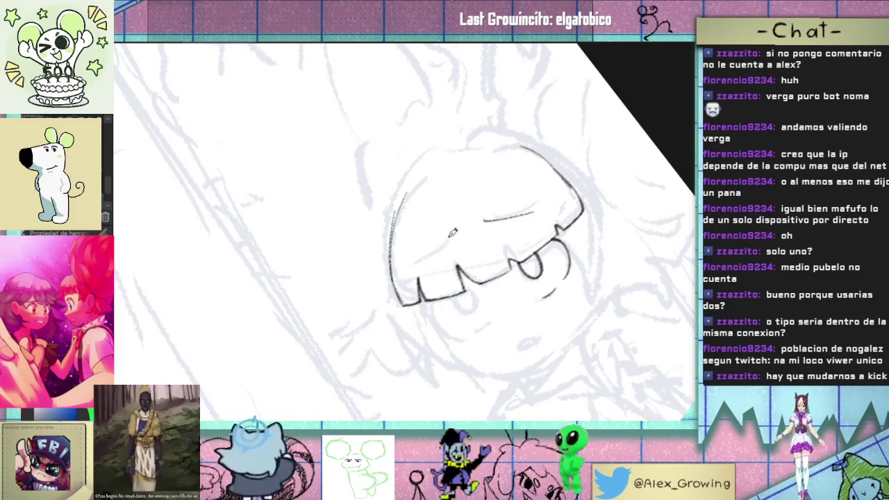
{"action": "mouse_move", "coordinate": [495, 239]}
{"action": "left_mouse_down"}
{"action": "mouse_move", "coordinate": [462, 257]}
{"action": "mouse_move", "coordinate": [508, 310]}
{"action": "left_mouse_up"}
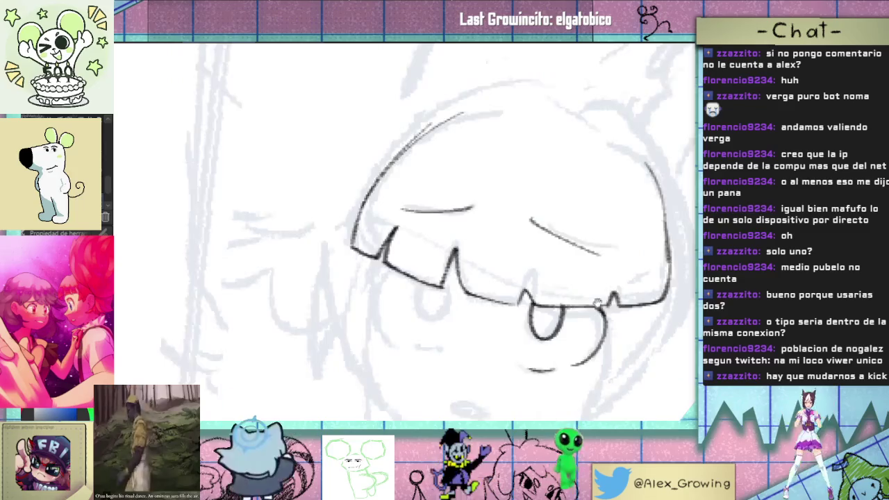
{"action": "mouse_move", "coordinate": [608, 323]}
{"action": "left_mouse_down"}
{"action": "mouse_move", "coordinate": [587, 352]}
{"action": "mouse_move", "coordinate": [601, 307]}
{"action": "mouse_move", "coordinate": [588, 312]}
{"action": "mouse_move", "coordinate": [592, 303]}
{"action": "left_mouse_up"}
{"action": "left_click_drag", "start_coordinate": [593, 205], "coordinate": [570, 277]}
{"action": "key", "text": "ctrl+z"}
{"action": "left_click_drag", "start_coordinate": [593, 205], "coordinate": [570, 278]}
{"action": "key", "text": "ctrl+z"}
Step: Draw the curved jaw line below the hair on the right, retrying until clean
{"action": "left_click_drag", "start_coordinate": [609, 209], "coordinate": [562, 294]}
{"action": "key", "text": "ctrl+z"}
{"action": "left_click_drag", "start_coordinate": [610, 209], "coordinate": [561, 295]}
{"action": "key", "text": "ctrl+z"}
{"action": "left_click_drag", "start_coordinate": [610, 210], "coordinate": [619, 282]}
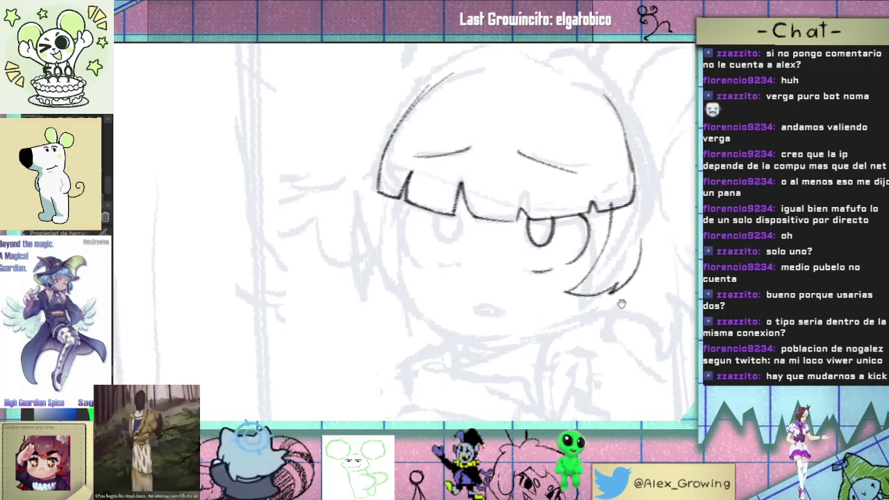
{"action": "scroll", "coordinate": [621, 278], "scroll_direction": "down", "scroll_amount": 2}
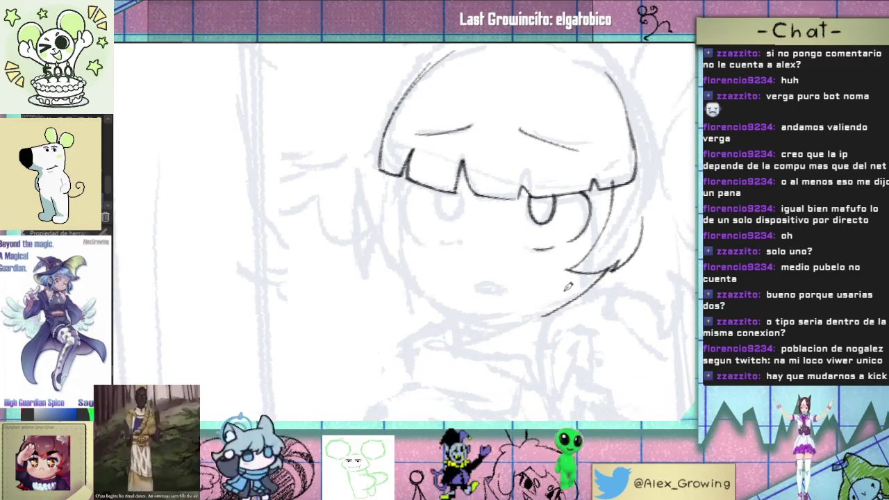
{"action": "left_click_drag", "start_coordinate": [606, 273], "coordinate": [539, 313]}
{"action": "key", "text": "ctrl+z"}
{"action": "left_click_drag", "start_coordinate": [602, 277], "coordinate": [534, 316]}
{"action": "scroll", "coordinate": [615, 320], "scroll_direction": "up", "scroll_amount": 1}
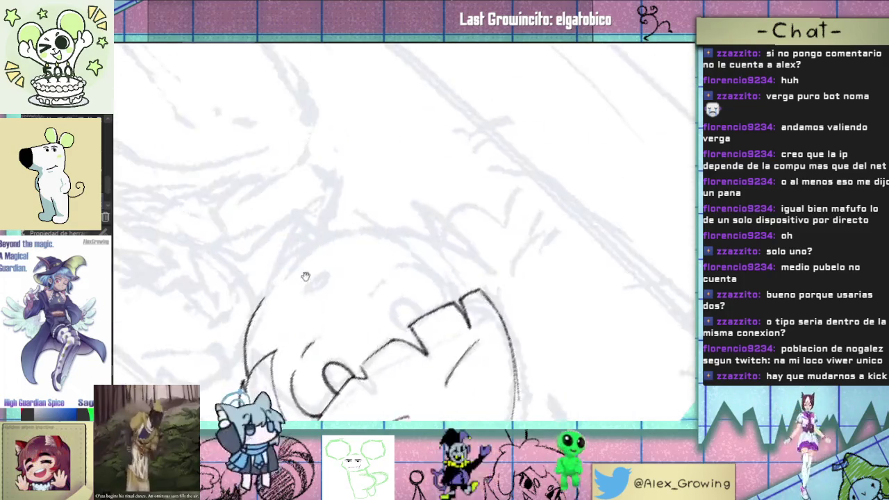
Step: Tilt the canvas and ink the long arc along the face's left side
{"action": "left_click_drag", "start_coordinate": [616, 326], "coordinate": [390, 257]}
{"action": "key", "text": "ctrl+z"}
{"action": "left_click_drag", "start_coordinate": [367, 347], "coordinate": [377, 292]}
{"action": "left_click_drag", "start_coordinate": [488, 300], "coordinate": [451, 283]}
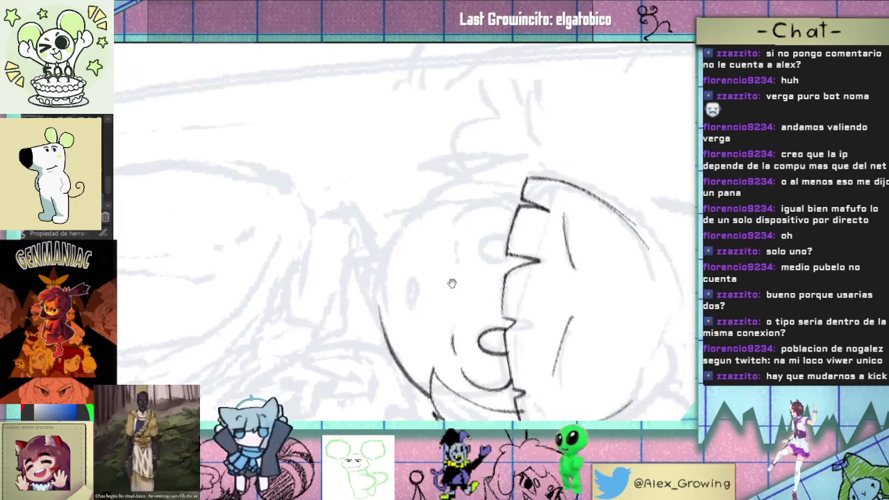
{"action": "scroll", "coordinate": [387, 320], "scroll_direction": "up", "scroll_amount": 2}
{"action": "left_click_drag", "start_coordinate": [379, 340], "coordinate": [390, 276]}
Step: Adjust the canvas tilt, then reset the rotation to upright and zoom out
{"action": "mouse_move", "coordinate": [418, 233]}
{"action": "left_mouse_down"}
{"action": "mouse_move", "coordinate": [446, 386]}
{"action": "mouse_move", "coordinate": [395, 347]}
{"action": "left_mouse_up"}
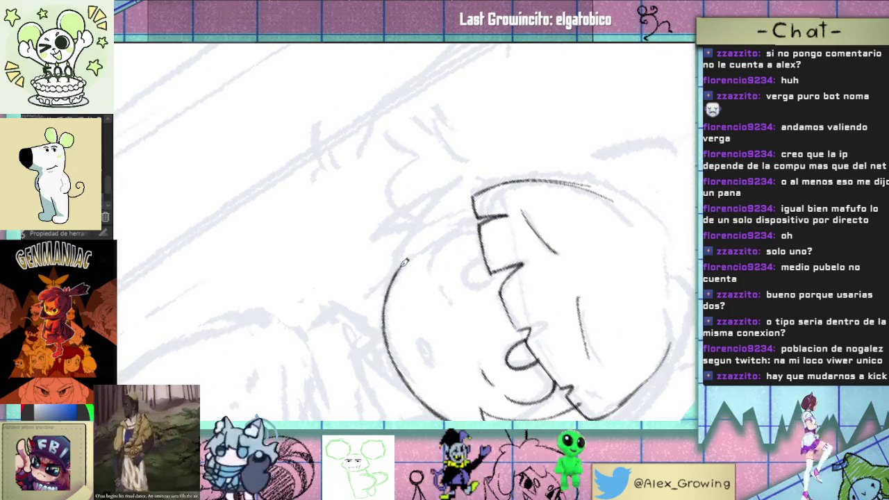
{"action": "left_click_drag", "start_coordinate": [391, 289], "coordinate": [460, 185]}
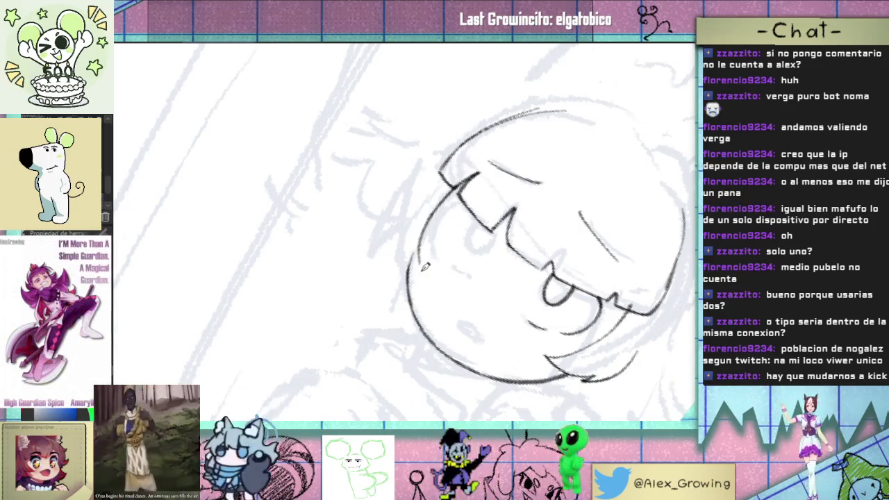
{"action": "scroll", "coordinate": [407, 224], "scroll_direction": "up", "scroll_amount": 2}
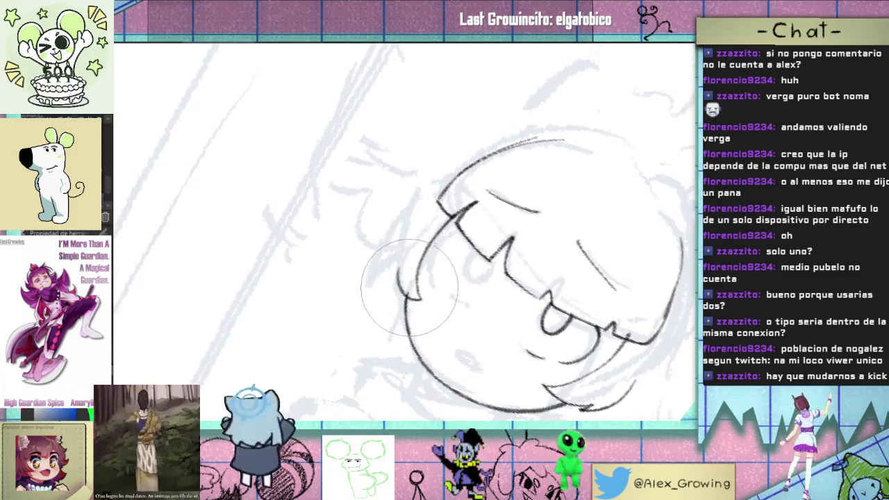
{"action": "key", "text": "Home"}
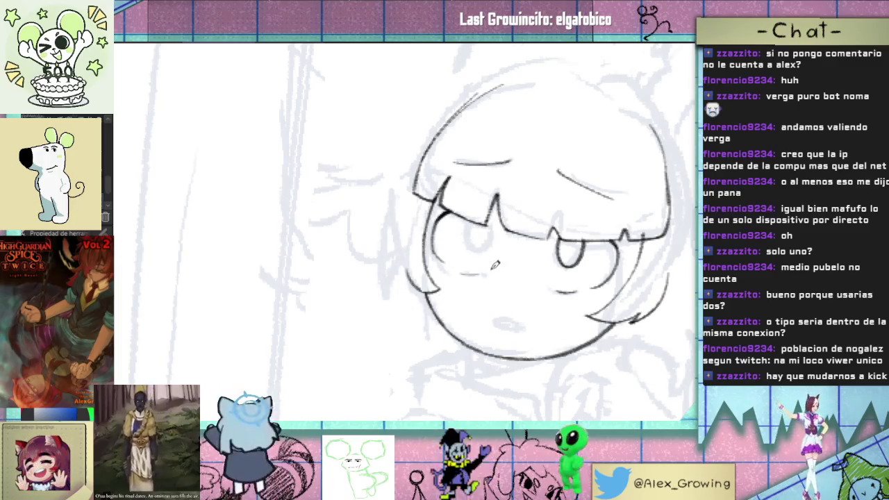
{"action": "scroll", "coordinate": [514, 258], "scroll_direction": "down", "scroll_amount": 1}
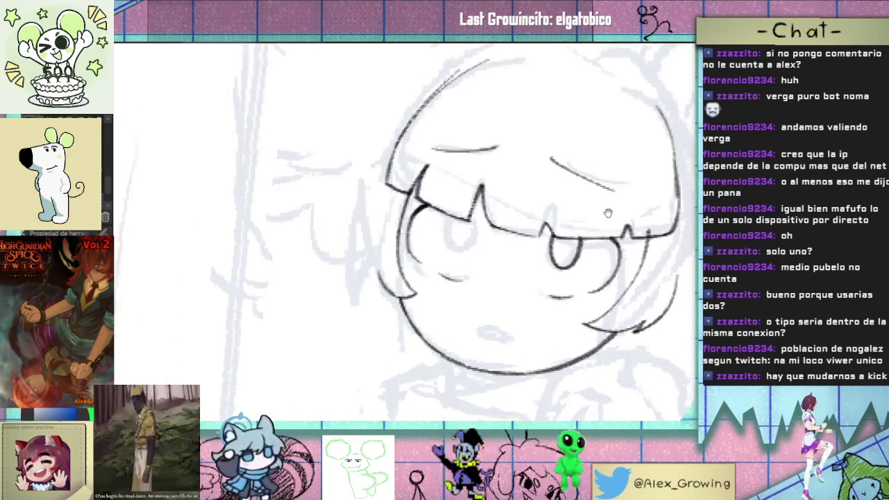
{"action": "scroll", "coordinate": [486, 257], "scroll_direction": "down", "scroll_amount": 1}
{"action": "scroll", "coordinate": [459, 255], "scroll_direction": "down", "scroll_amount": 1}
{"action": "scroll", "coordinate": [429, 253], "scroll_direction": "down", "scroll_amount": 1}
{"action": "scroll", "coordinate": [428, 252], "scroll_direction": "up", "scroll_amount": 4}
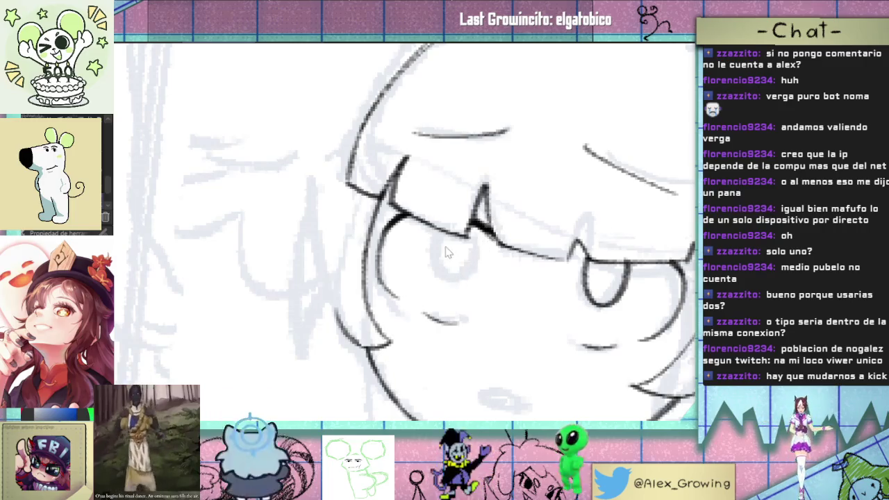
Step: Ink the background figure's left eye as a dark oval over the sketch, matching the right eye
{"action": "mouse_move", "coordinate": [444, 226]}
{"action": "left_mouse_down"}
{"action": "mouse_move", "coordinate": [479, 234]}
{"action": "mouse_move", "coordinate": [480, 264]}
{"action": "mouse_move", "coordinate": [453, 281]}
{"action": "left_mouse_up"}
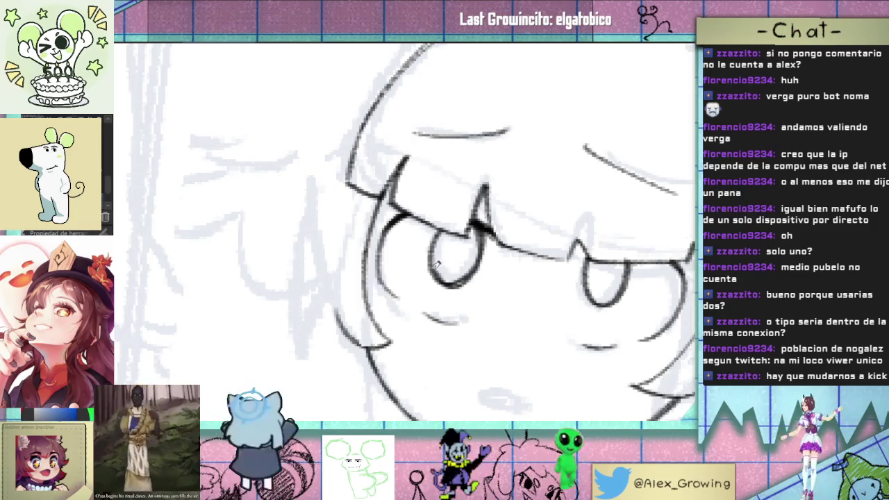
{"action": "scroll", "coordinate": [473, 247], "scroll_direction": "down", "scroll_amount": 3}
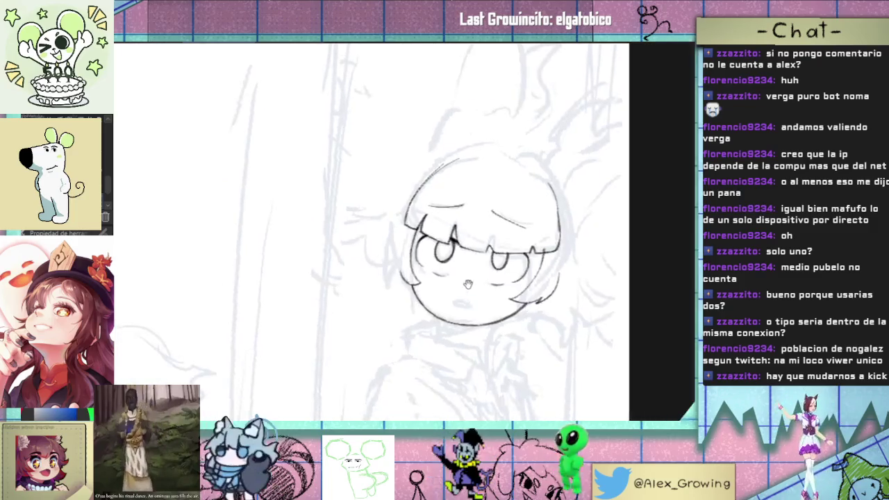
{"action": "scroll", "coordinate": [447, 253], "scroll_direction": "up", "scroll_amount": 3}
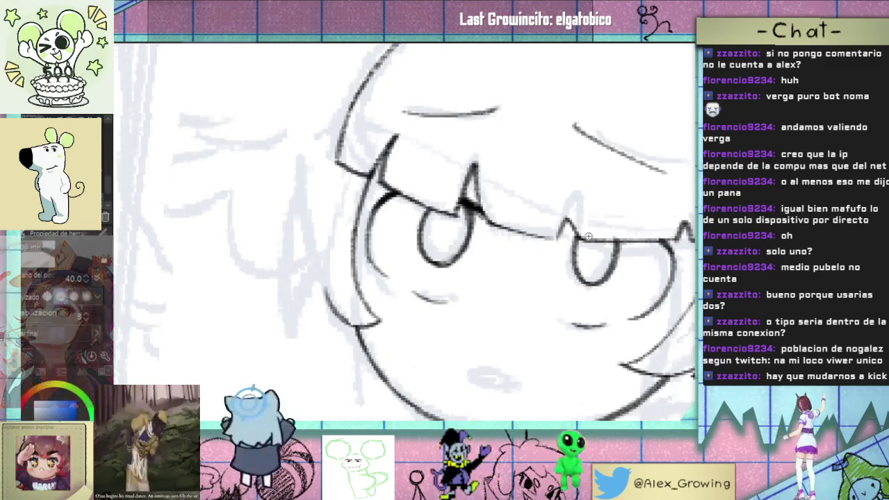
{"action": "scroll", "coordinate": [444, 250], "scroll_direction": "down", "scroll_amount": 3}
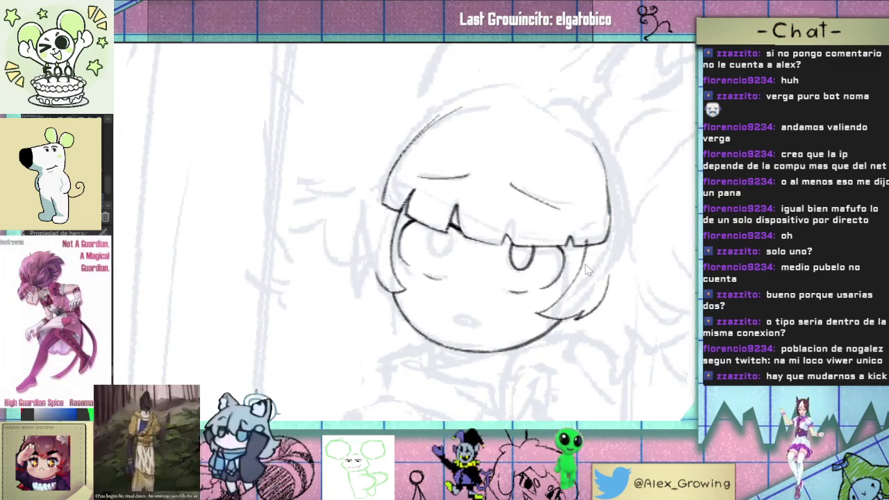
{"action": "scroll", "coordinate": [588, 260], "scroll_direction": "up", "scroll_amount": 1}
{"action": "left_click_drag", "start_coordinate": [405, 209], "coordinate": [449, 235]}
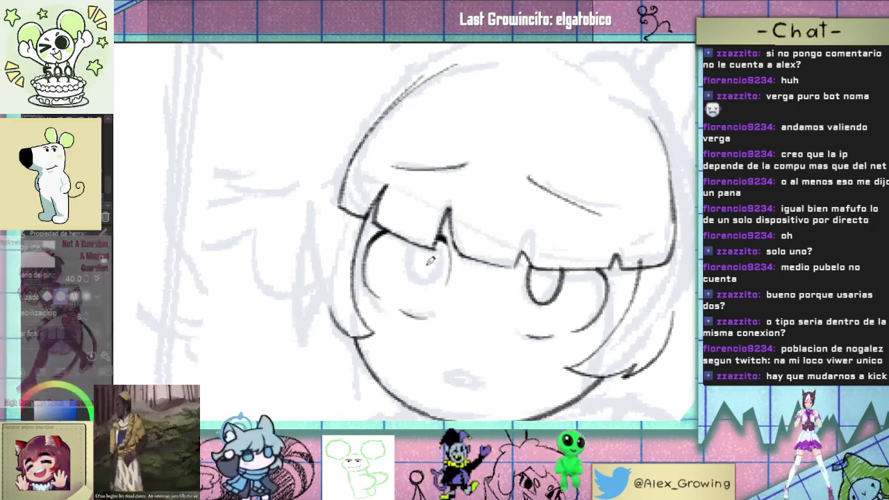
{"action": "mouse_move", "coordinate": [418, 245]}
{"action": "left_mouse_down"}
{"action": "mouse_move", "coordinate": [430, 283]}
{"action": "mouse_move", "coordinate": [436, 277]}
{"action": "left_mouse_up"}
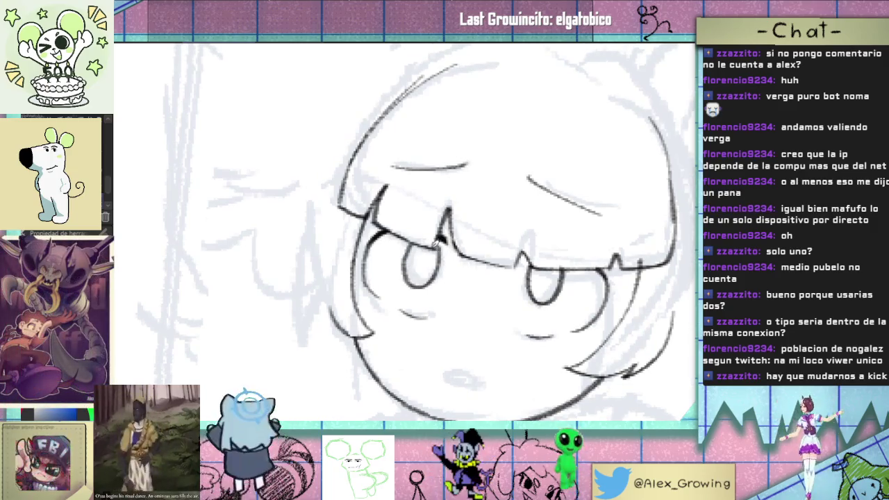
{"action": "scroll", "coordinate": [501, 264], "scroll_direction": "down", "scroll_amount": 5}
{"action": "scroll", "coordinate": [502, 271], "scroll_direction": "up", "scroll_amount": 5}
{"action": "scroll", "coordinate": [502, 281], "scroll_direction": "down", "scroll_amount": 5}
{"action": "scroll", "coordinate": [502, 288], "scroll_direction": "up", "scroll_amount": 2}
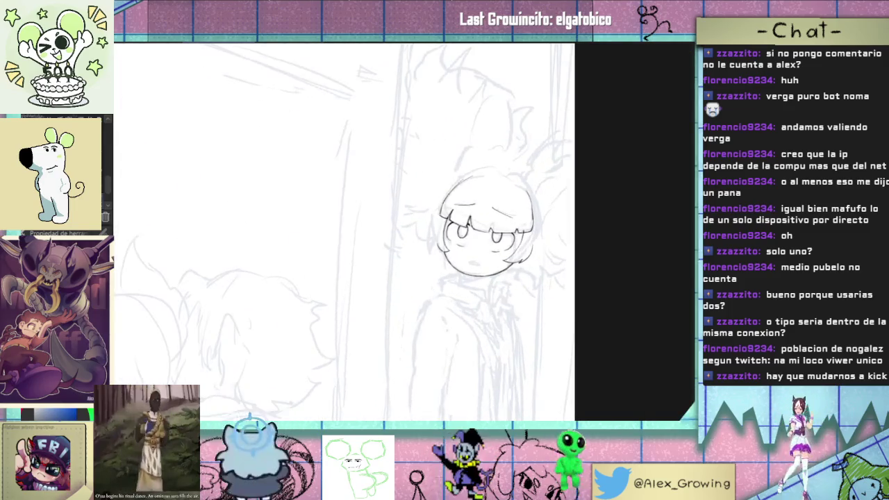
Step: Mirror the canvas horizontally and extend the head's left outline upward
{"action": "key", "text": "h"}
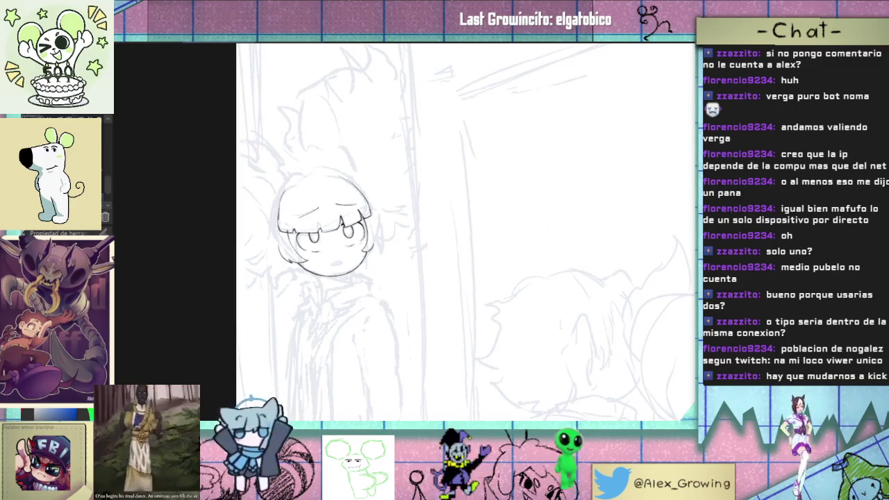
{"action": "scroll", "coordinate": [510, 227], "scroll_direction": "up", "scroll_amount": 2}
{"action": "scroll", "coordinate": [327, 258], "scroll_direction": "up", "scroll_amount": 2}
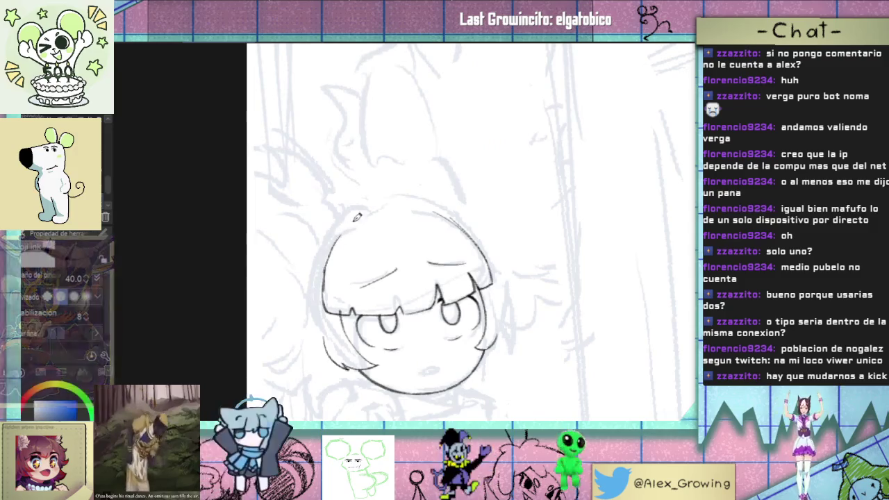
{"action": "left_click_drag", "start_coordinate": [330, 262], "coordinate": [357, 218]}
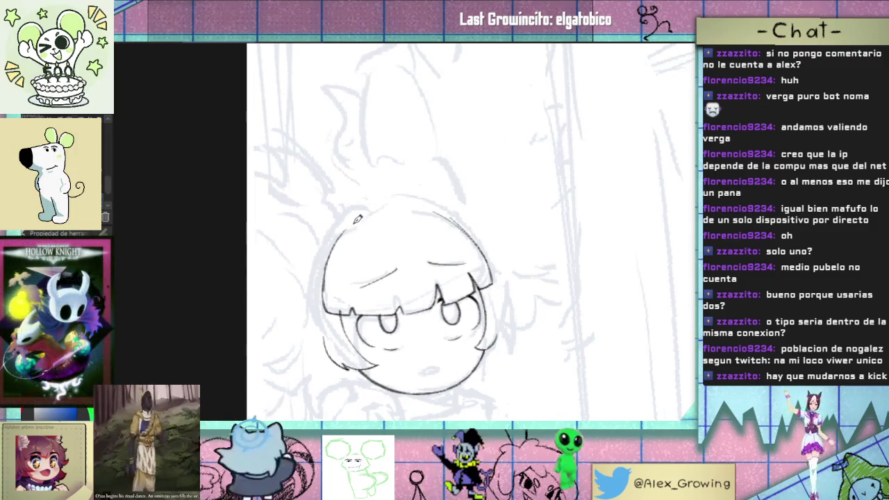
Step: Redraw the arc along the top of the head, then reset the view rotation
{"action": "left_click_drag", "start_coordinate": [497, 194], "coordinate": [391, 220]}
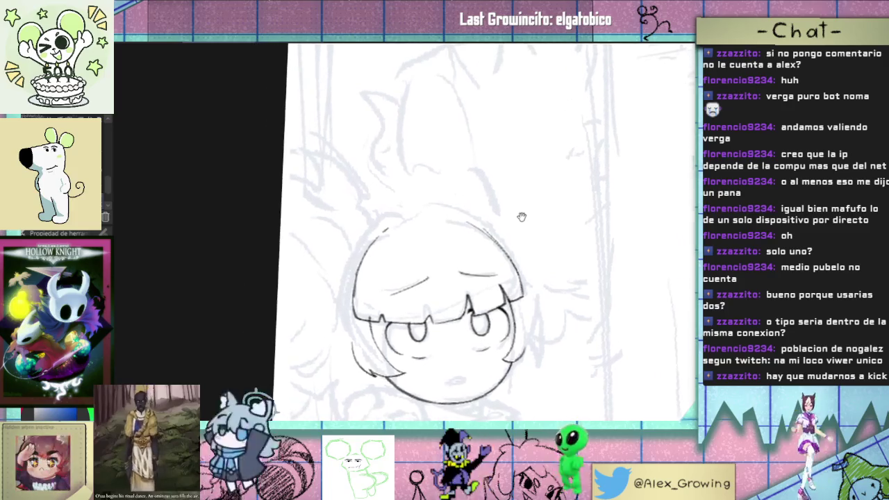
{"action": "key", "text": "ctrl+z"}
{"action": "left_click_drag", "start_coordinate": [459, 211], "coordinate": [431, 207]}
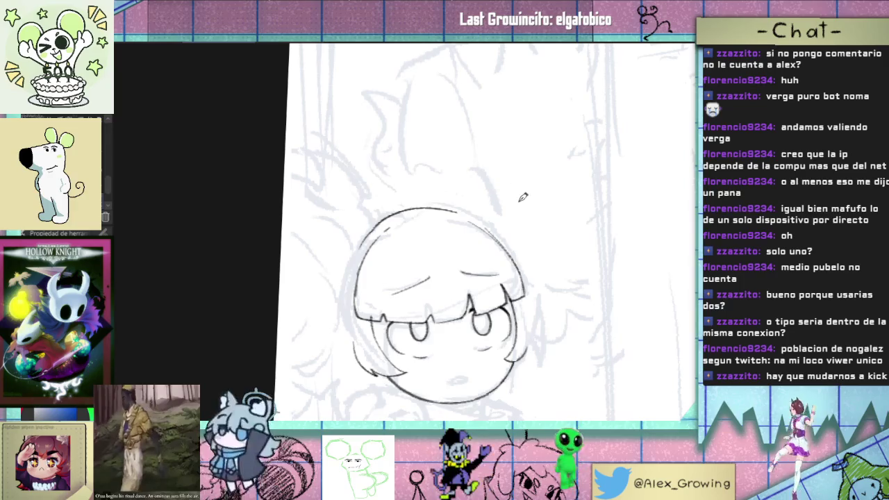
{"action": "key", "text": "ctrl+z"}
{"action": "left_click_drag", "start_coordinate": [467, 216], "coordinate": [399, 212]}
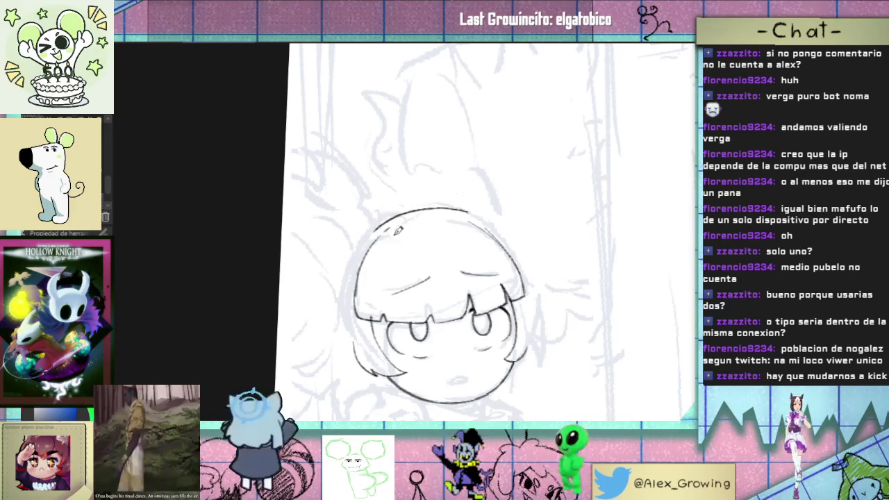
{"action": "scroll", "coordinate": [579, 218], "scroll_direction": "down", "scroll_amount": 2}
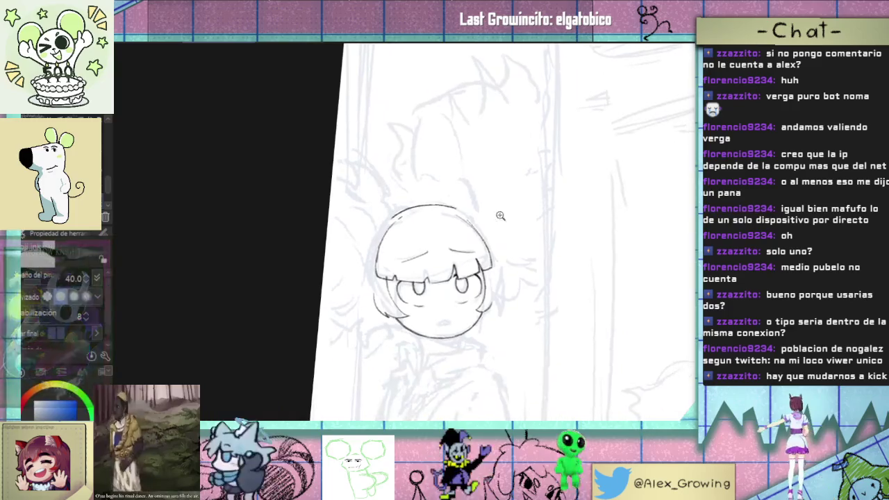
{"action": "key", "text": "ctrl+0"}
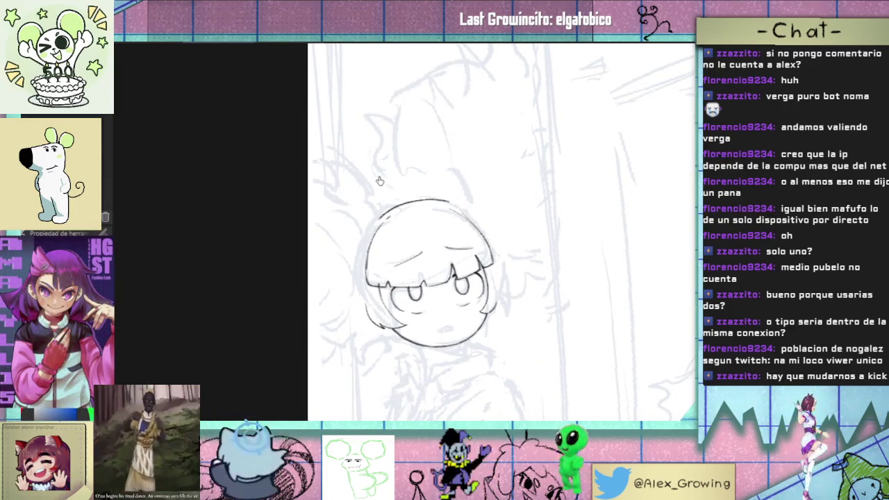
Step: Remove the earlier top-left outline and discard a trial pointed hair tuft above the head
{"action": "key", "text": "ctrl+z"}
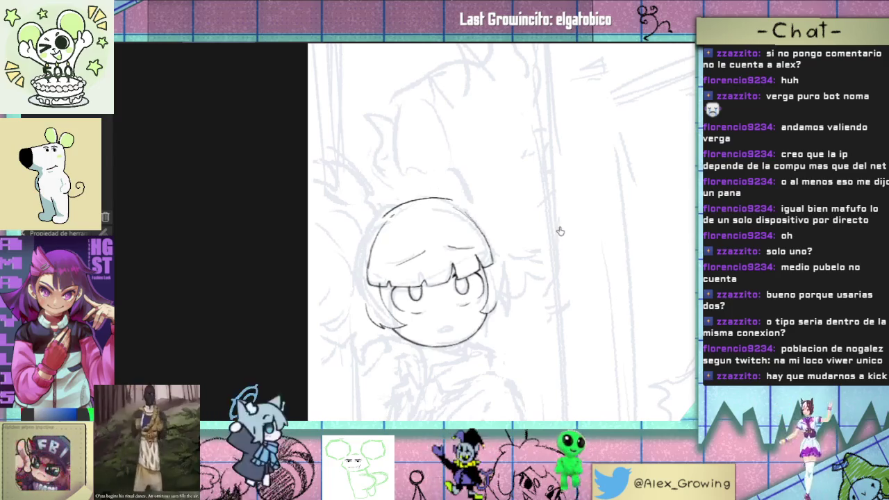
{"action": "left_click_drag", "start_coordinate": [573, 359], "coordinate": [552, 370]}
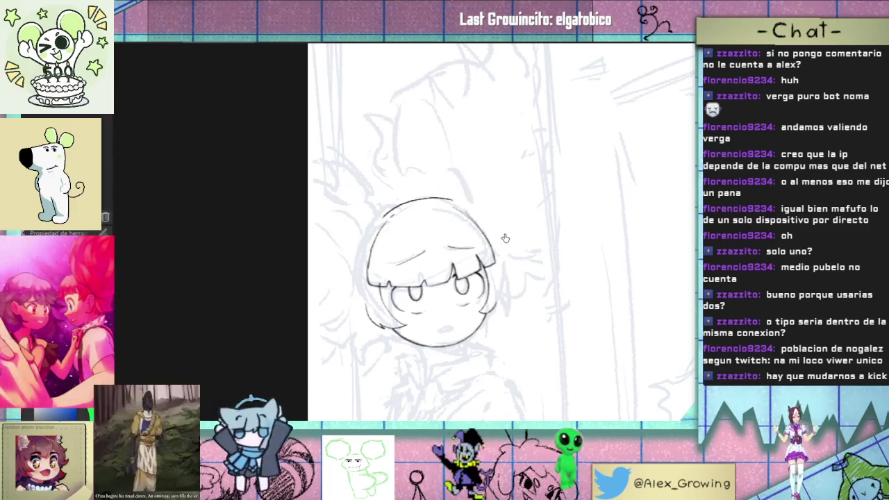
{"action": "left_click_drag", "start_coordinate": [419, 195], "coordinate": [421, 222]}
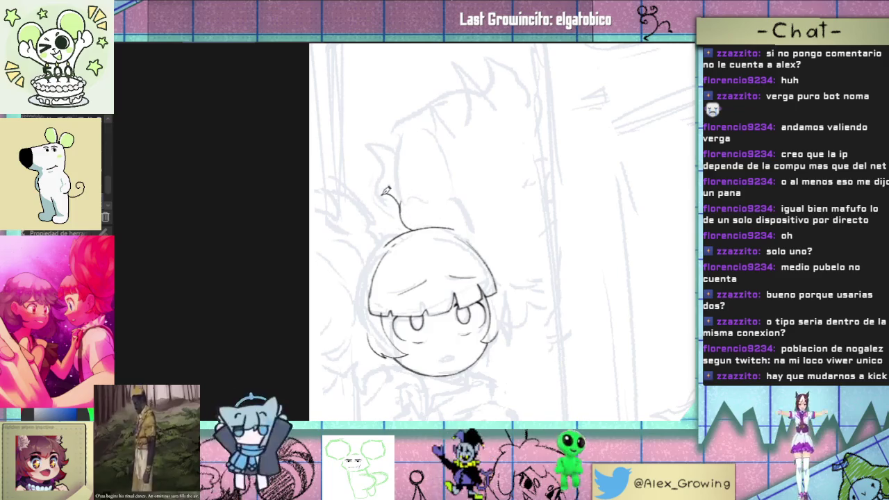
{"action": "left_click_drag", "start_coordinate": [407, 118], "coordinate": [421, 121]}
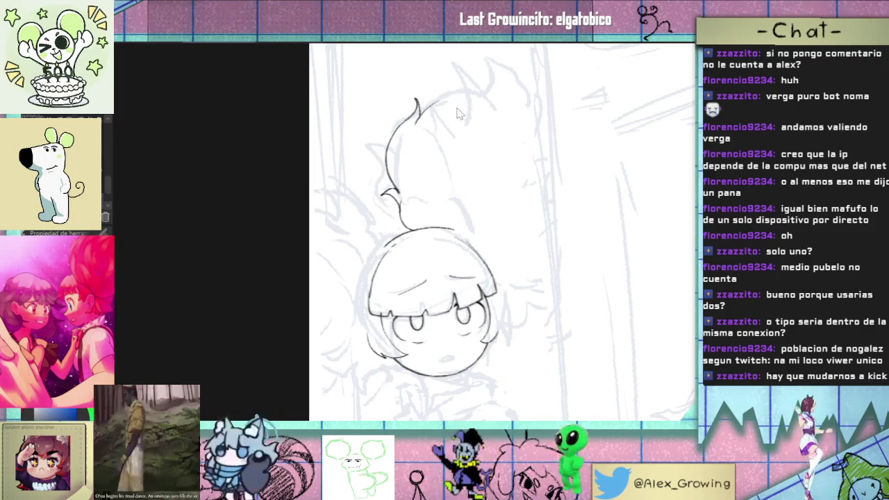
{"action": "key", "text": "ctrl+z"}
{"action": "key", "text": "ctrl+z"}
{"action": "key", "text": "ctrl+z"}
Step: Retry the head's upper-left outline stroke, undoing it again, and zoom out to view the head
{"action": "scroll", "coordinate": [457, 258], "scroll_direction": "up", "scroll_amount": 2}
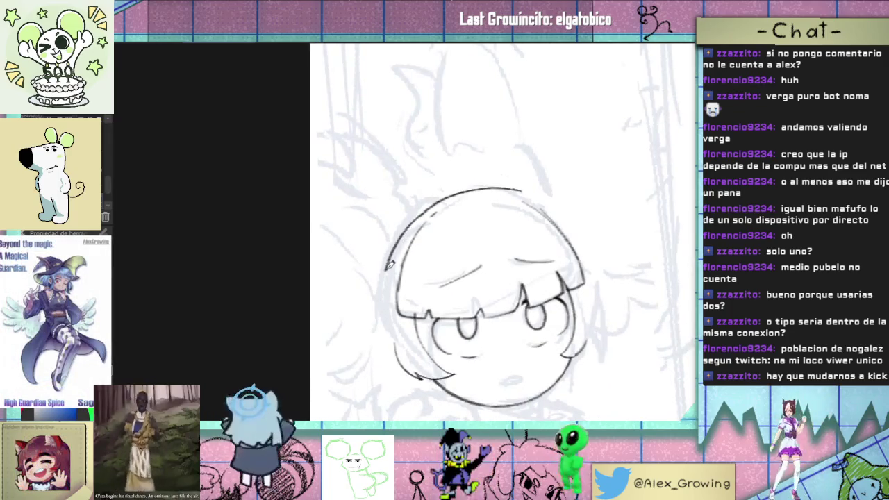
{"action": "key", "text": "ctrl+z"}
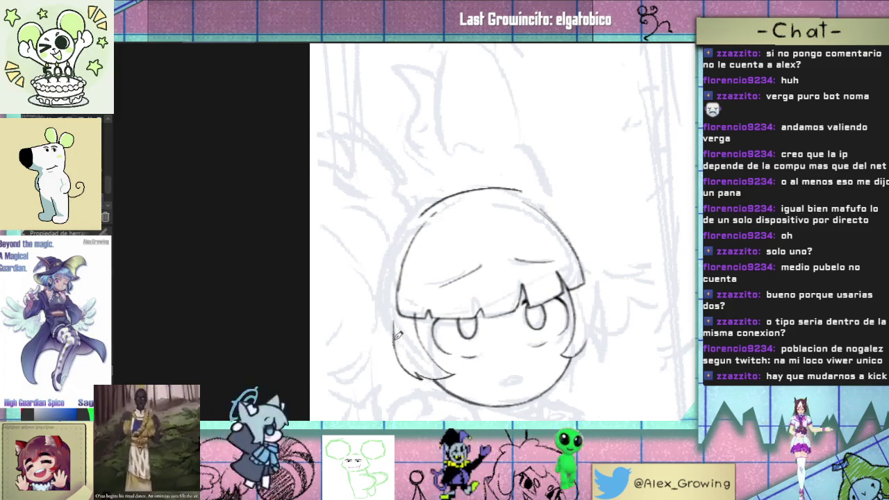
{"action": "mouse_move", "coordinate": [387, 280]}
{"action": "left_mouse_down"}
{"action": "mouse_move", "coordinate": [448, 189]}
{"action": "mouse_move", "coordinate": [397, 248]}
{"action": "left_mouse_up"}
{"action": "key", "text": "ctrl+z"}
{"action": "mouse_move", "coordinate": [424, 309]}
{"action": "left_mouse_down"}
{"action": "mouse_move", "coordinate": [499, 300]}
{"action": "mouse_move", "coordinate": [472, 305]}
{"action": "left_mouse_up"}
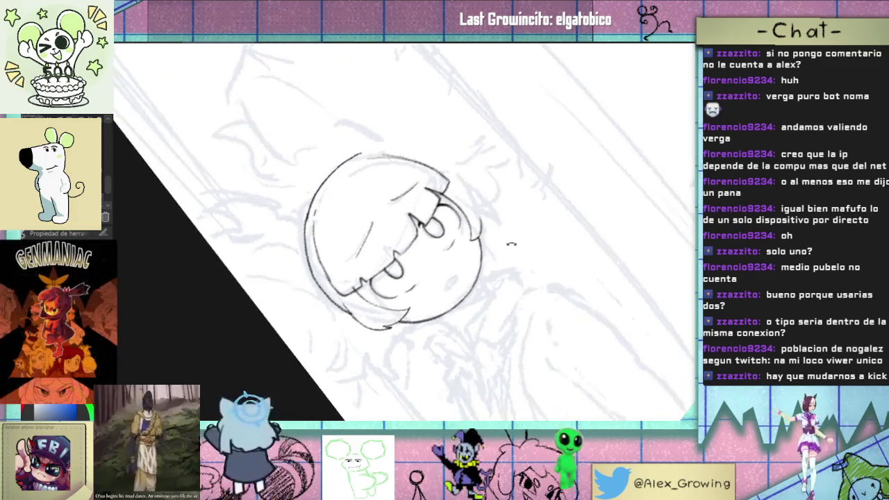
Step: Ink the bottom of the background figure's head, then add a small nose and mouth
{"action": "left_click_drag", "start_coordinate": [384, 361], "coordinate": [478, 299]}
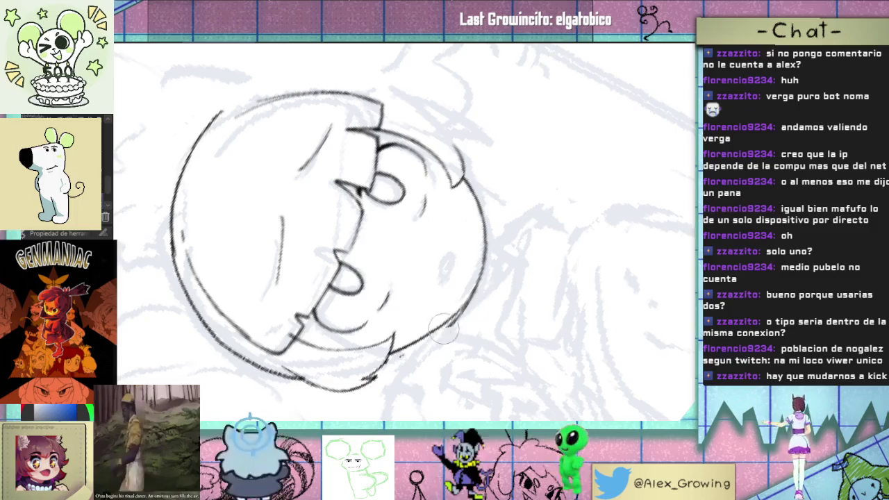
{"action": "mouse_move", "coordinate": [443, 329]}
{"action": "left_mouse_down"}
{"action": "mouse_move", "coordinate": [425, 377]}
{"action": "mouse_move", "coordinate": [415, 344]}
{"action": "left_mouse_up"}
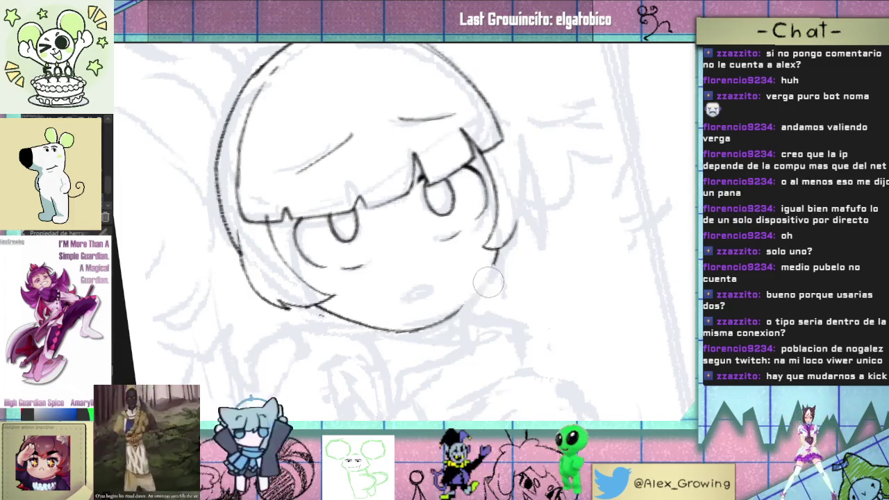
{"action": "left_click_drag", "start_coordinate": [417, 244], "coordinate": [424, 251]}
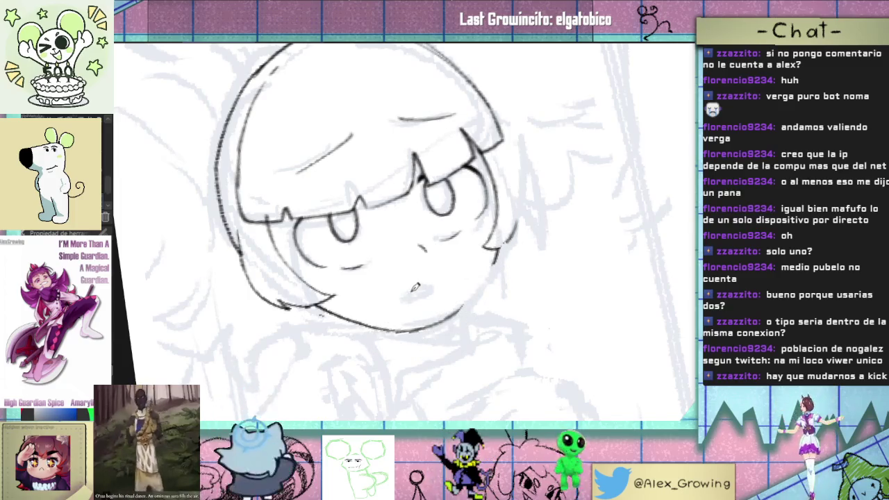
{"action": "left_click_drag", "start_coordinate": [411, 290], "coordinate": [431, 287]}
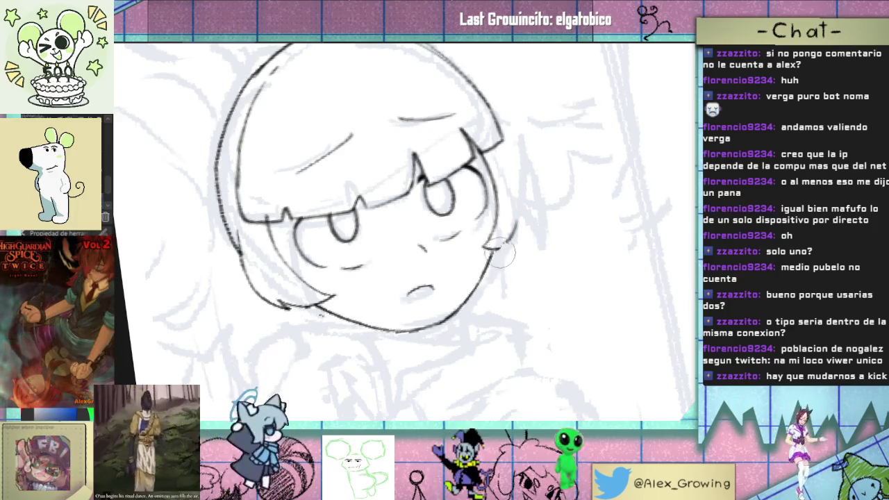
Step: Erase the lower jaw line and redraw the left jaw more cleanly
{"action": "left_click_drag", "start_coordinate": [516, 227], "coordinate": [384, 333]}
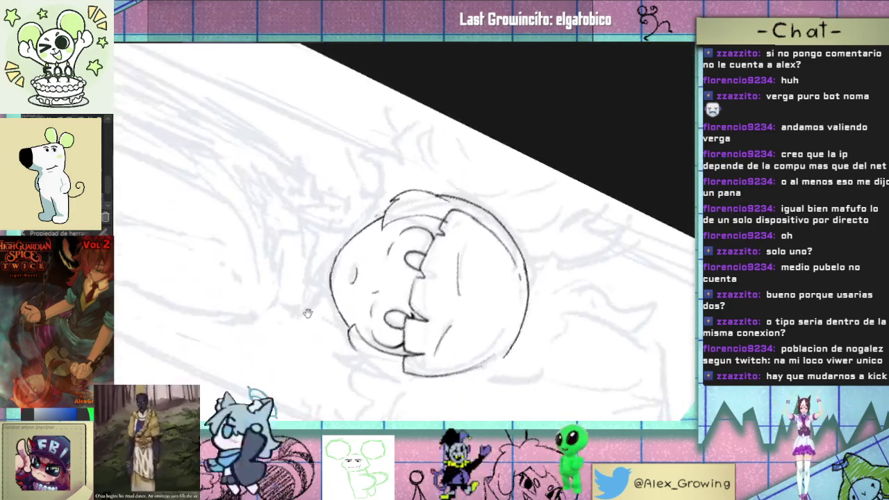
{"action": "left_click_drag", "start_coordinate": [384, 379], "coordinate": [380, 304]}
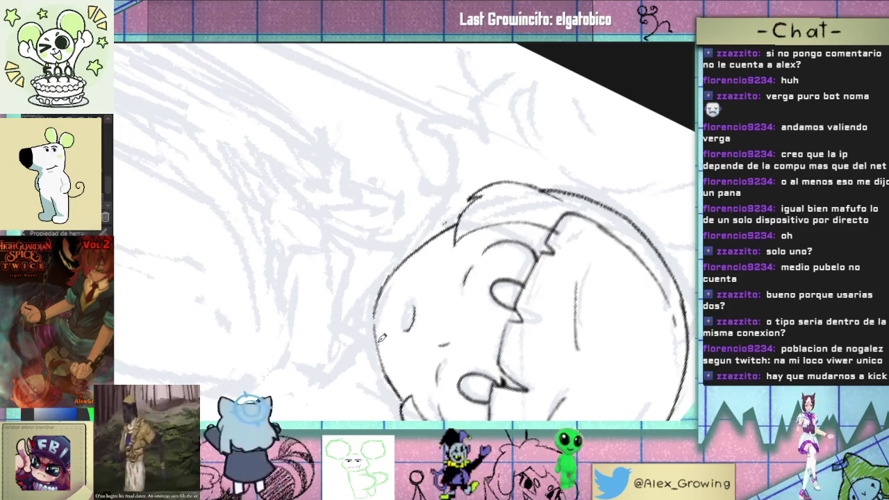
{"action": "left_click_drag", "start_coordinate": [382, 375], "coordinate": [378, 310]}
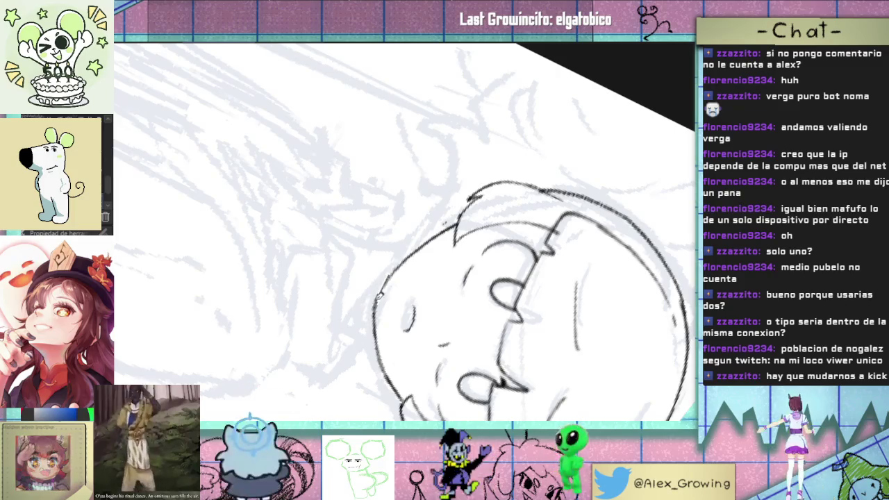
{"action": "mouse_move", "coordinate": [419, 273]}
{"action": "left_mouse_down"}
{"action": "mouse_move", "coordinate": [505, 226]}
{"action": "mouse_move", "coordinate": [407, 258]}
{"action": "left_mouse_up"}
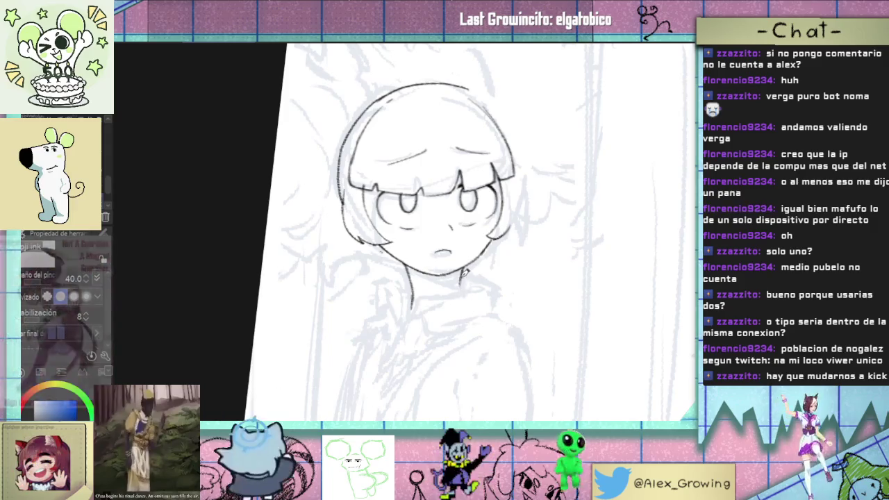
Step: Draw the neck line down from the chin and a V-shaped shirt collar, undoing rejected strokes
{"action": "left_click_drag", "start_coordinate": [468, 285], "coordinate": [449, 292]}
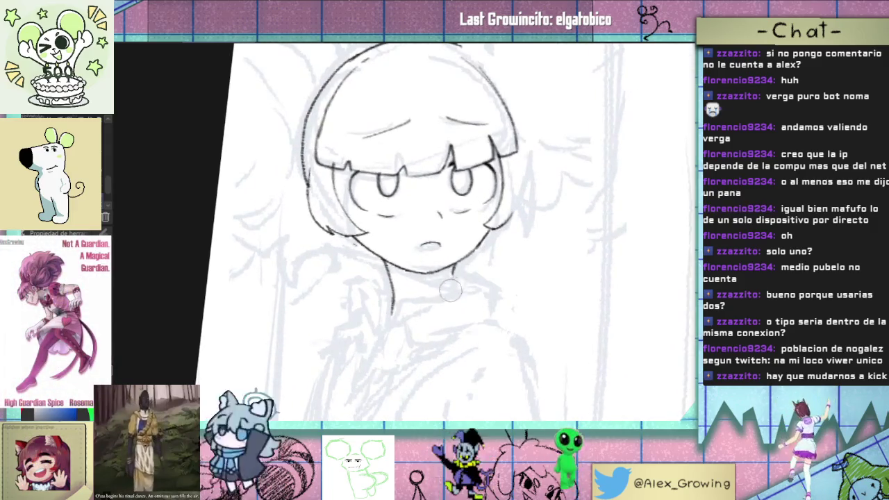
{"action": "mouse_move", "coordinate": [455, 269]}
{"action": "left_mouse_down"}
{"action": "mouse_move", "coordinate": [459, 279]}
{"action": "mouse_move", "coordinate": [477, 277]}
{"action": "left_mouse_up"}
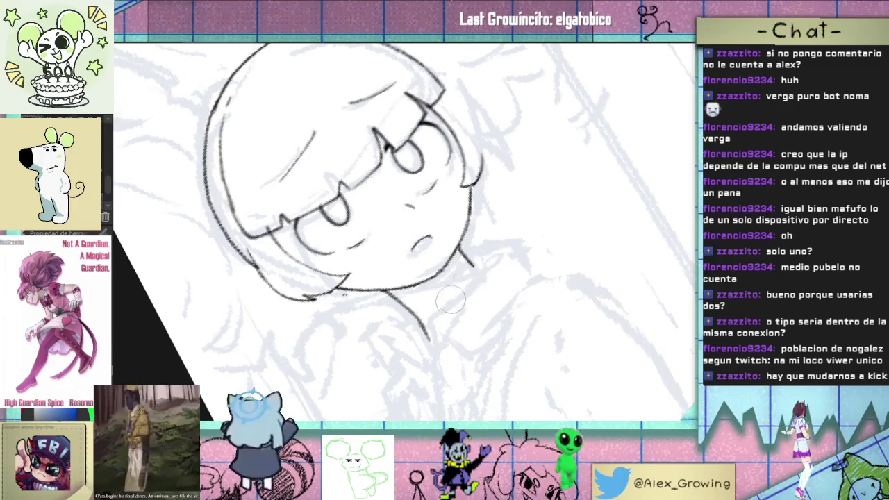
{"action": "left_click_drag", "start_coordinate": [483, 261], "coordinate": [441, 367]}
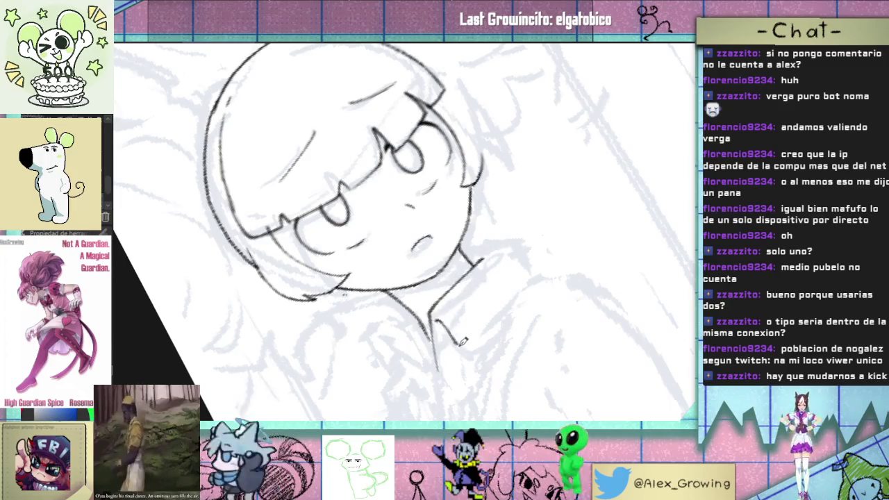
{"action": "key", "text": "ctrl+z"}
{"action": "left_click_drag", "start_coordinate": [433, 314], "coordinate": [486, 339]}
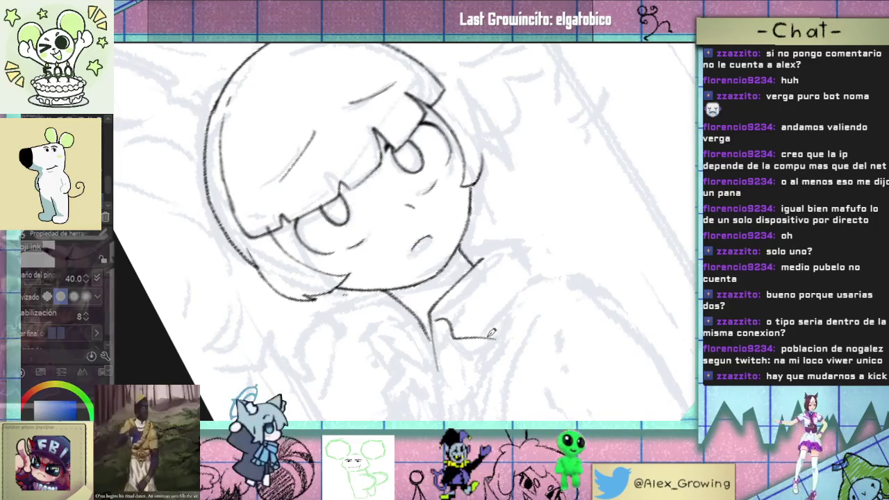
{"action": "key", "text": "ctrl+z"}
{"action": "left_click_drag", "start_coordinate": [435, 315], "coordinate": [450, 327]}
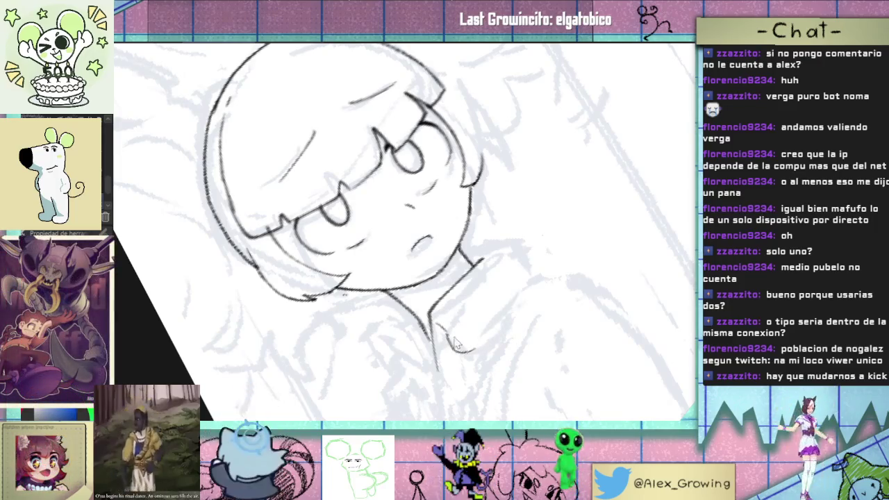
{"action": "key", "text": "ctrl+z"}
{"action": "key", "text": "ctrl+z"}
{"action": "mouse_move", "coordinate": [444, 323]}
{"action": "left_mouse_down"}
{"action": "mouse_move", "coordinate": [472, 347]}
{"action": "mouse_move", "coordinate": [522, 291]}
{"action": "left_mouse_up"}
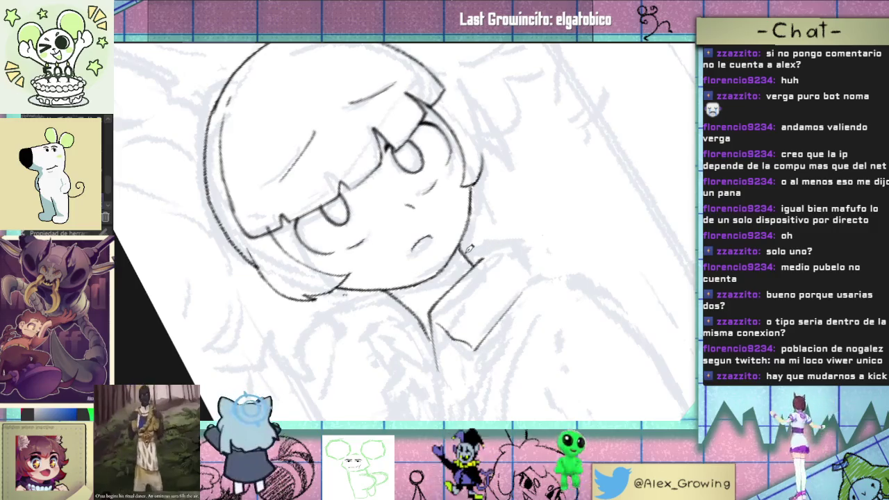
Step: Add a short shoulder line beside the collar and a second collar line running down-left
{"action": "mouse_move", "coordinate": [466, 254]}
{"action": "left_mouse_down"}
{"action": "mouse_move", "coordinate": [501, 250]}
{"action": "mouse_move", "coordinate": [535, 272]}
{"action": "left_mouse_up"}
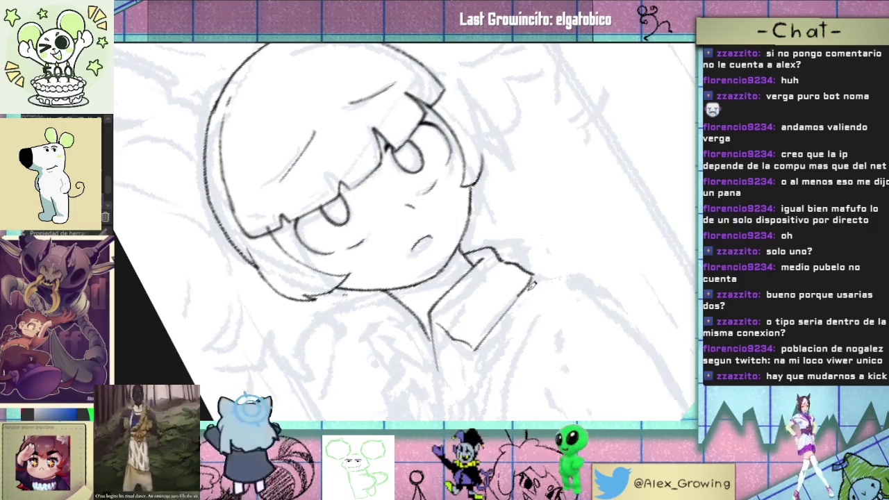
{"action": "left_click_drag", "start_coordinate": [541, 286], "coordinate": [579, 262]}
{"action": "mouse_move", "coordinate": [439, 268]}
{"action": "left_mouse_down"}
{"action": "mouse_move", "coordinate": [421, 355]}
{"action": "mouse_move", "coordinate": [442, 340]}
{"action": "mouse_move", "coordinate": [444, 319]}
{"action": "mouse_move", "coordinate": [520, 260]}
{"action": "mouse_move", "coordinate": [487, 297]}
{"action": "left_mouse_up"}
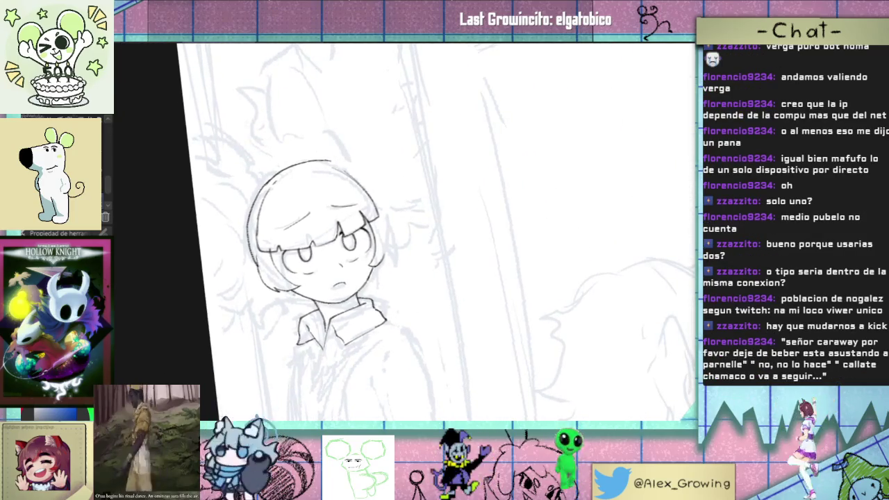
{"action": "key", "text": "5"}
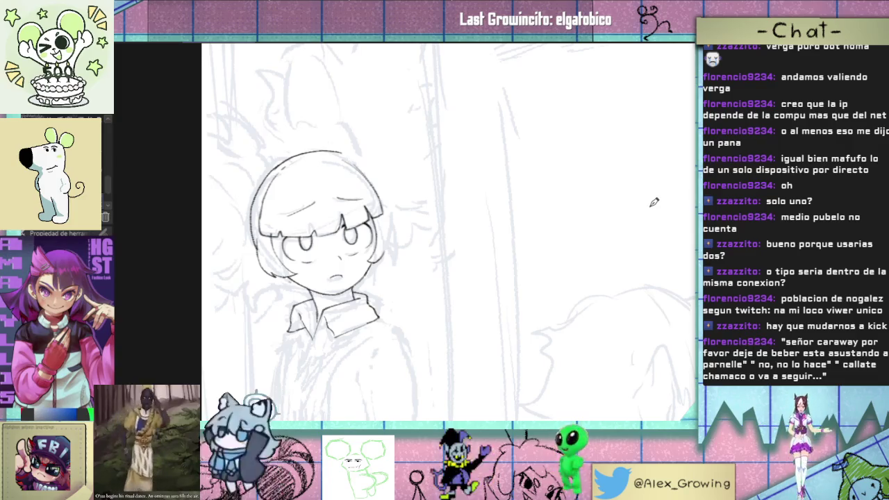
Step: Try a shoulder line from the collar's right end, then undo it
{"action": "scroll", "coordinate": [442, 228], "scroll_direction": "down", "scroll_amount": 3}
{"action": "scroll", "coordinate": [434, 261], "scroll_direction": "up", "scroll_amount": 2}
{"action": "scroll", "coordinate": [441, 263], "scroll_direction": "up", "scroll_amount": 1}
{"action": "scroll", "coordinate": [447, 266], "scroll_direction": "up", "scroll_amount": 1}
{"action": "mouse_move", "coordinate": [449, 264]}
{"action": "left_mouse_down"}
{"action": "mouse_move", "coordinate": [440, 303]}
{"action": "mouse_move", "coordinate": [445, 295]}
{"action": "left_mouse_up"}
{"action": "mouse_move", "coordinate": [404, 257]}
{"action": "left_mouse_down"}
{"action": "mouse_move", "coordinate": [428, 258]}
{"action": "mouse_move", "coordinate": [455, 236]}
{"action": "left_mouse_up"}
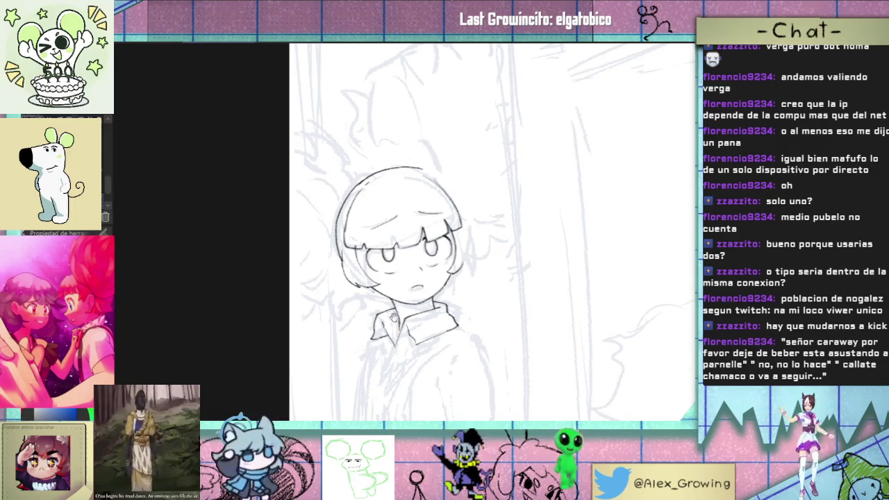
{"action": "scroll", "coordinate": [468, 258], "scroll_direction": "up", "scroll_amount": 3}
{"action": "scroll", "coordinate": [459, 221], "scroll_direction": "up", "scroll_amount": 2}
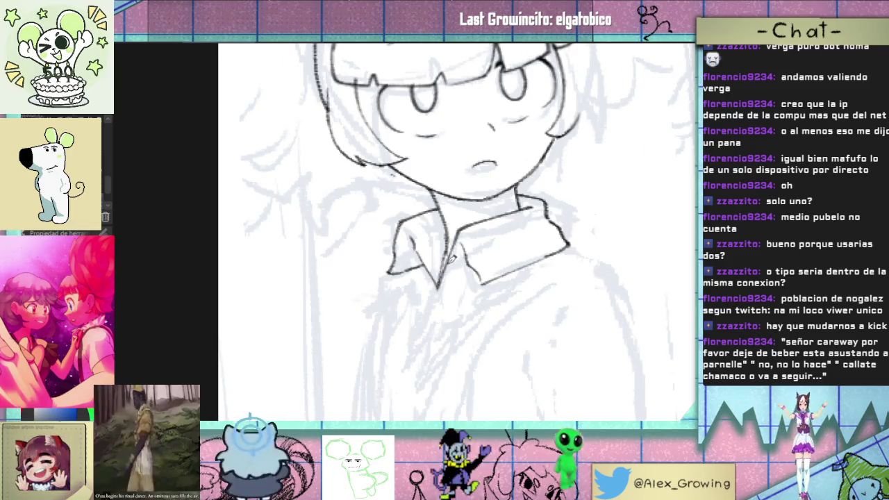
{"action": "scroll", "coordinate": [459, 241], "scroll_direction": "down", "scroll_amount": 2}
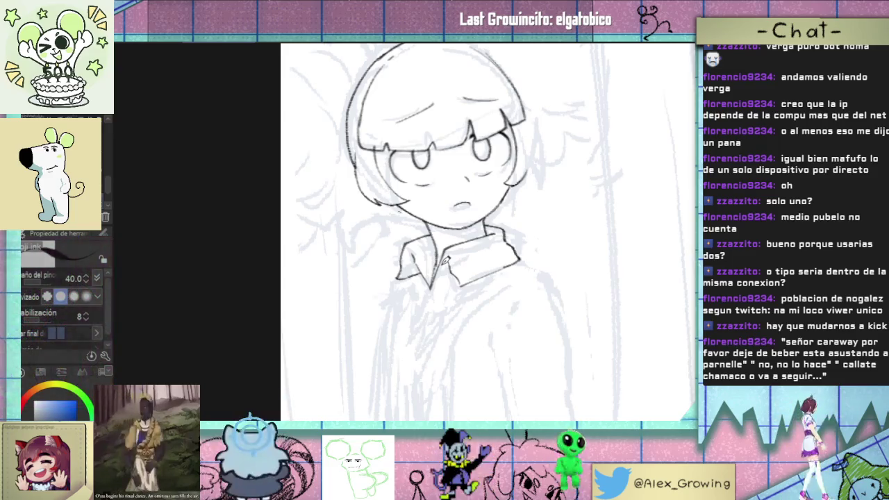
{"action": "mouse_move", "coordinate": [441, 264]}
{"action": "left_mouse_down"}
{"action": "mouse_move", "coordinate": [515, 227]}
{"action": "mouse_move", "coordinate": [458, 230]}
{"action": "left_mouse_up"}
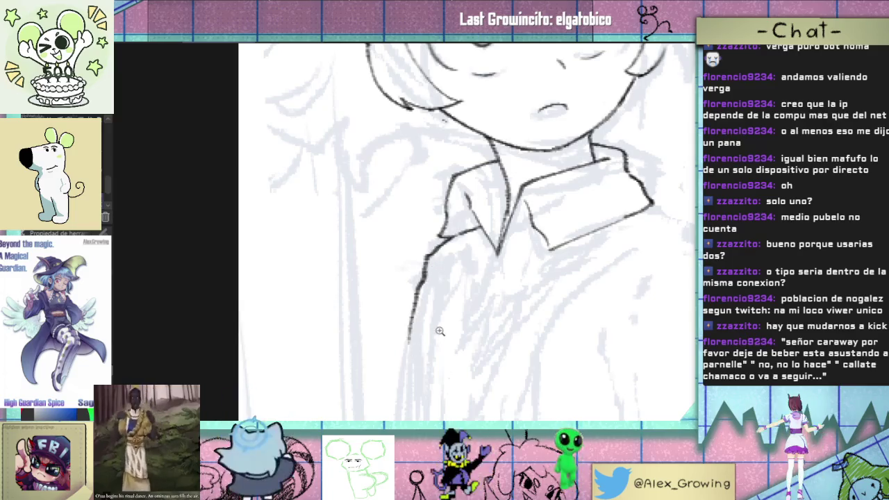
{"action": "left_click_drag", "start_coordinate": [420, 289], "coordinate": [432, 255]}
{"action": "left_click", "coordinate": [472, 235]}
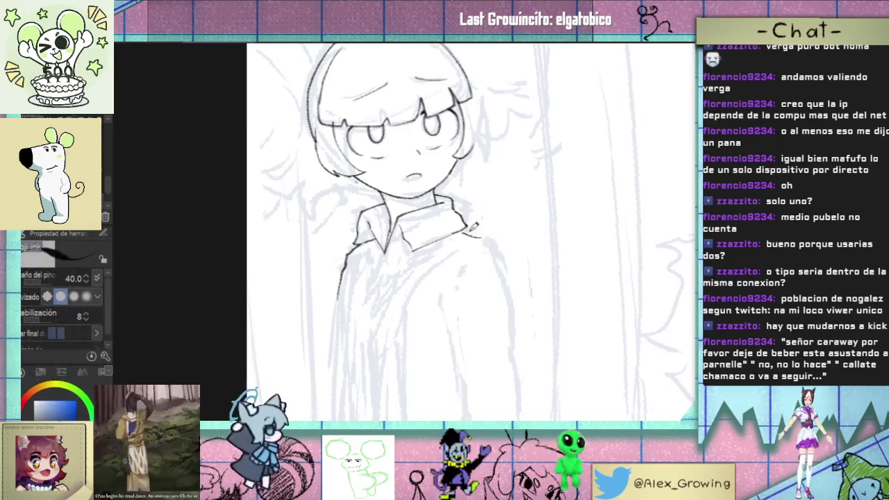
{"action": "left_click_drag", "start_coordinate": [470, 233], "coordinate": [503, 254]}
{"action": "key", "text": "ctrl+z"}
{"action": "left_click_drag", "start_coordinate": [515, 288], "coordinate": [469, 236]}
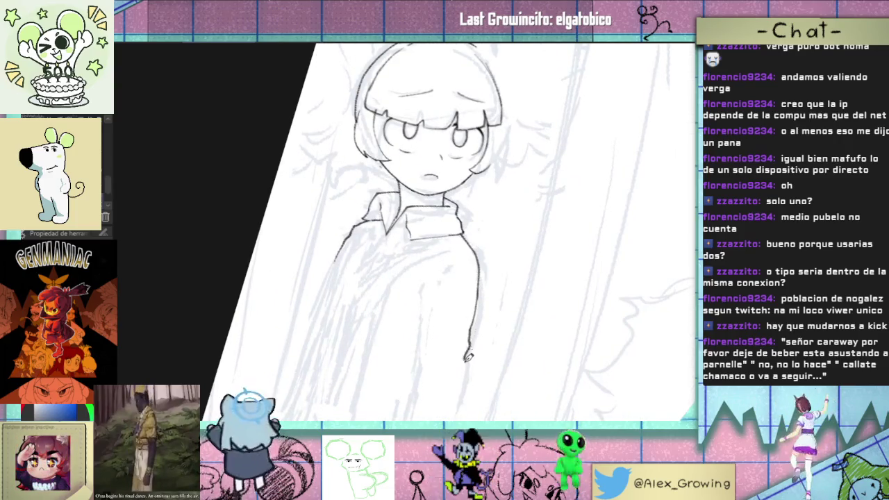
Step: Remove the rejected coat-edge stroke and redraw the jacket edge along the arm
{"action": "mouse_move", "coordinate": [511, 248]}
{"action": "left_mouse_down"}
{"action": "mouse_move", "coordinate": [512, 290]}
{"action": "mouse_move", "coordinate": [477, 258]}
{"action": "left_mouse_up"}
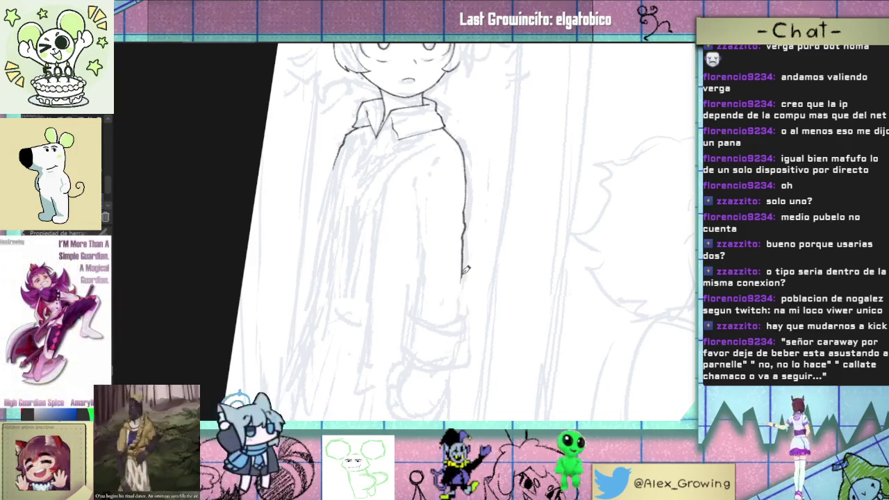
{"action": "key", "text": "ctrl+z"}
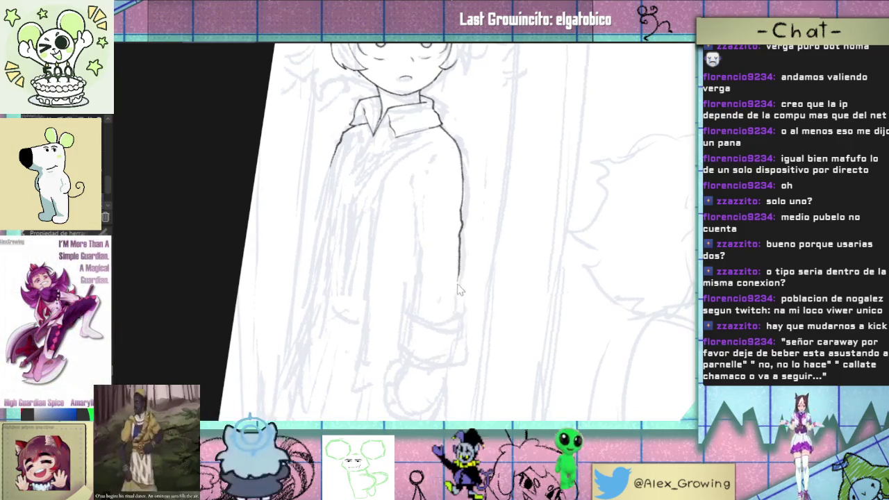
{"action": "key", "text": "ctrl+z"}
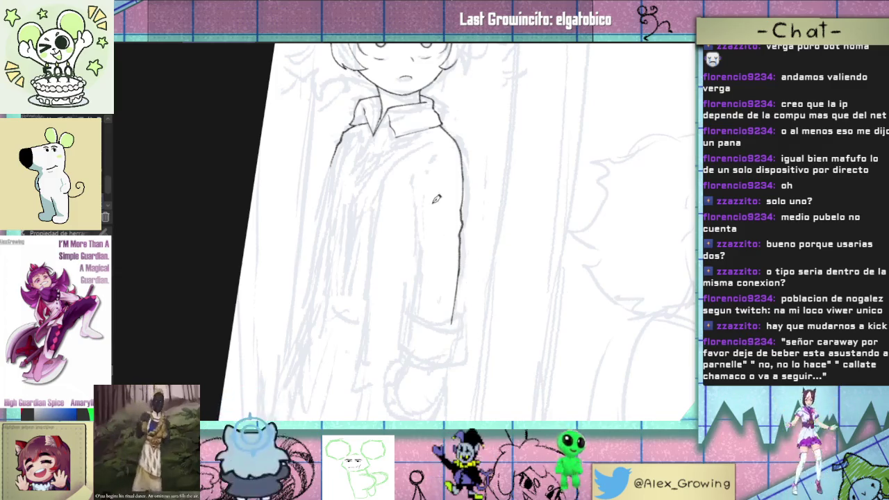
{"action": "scroll", "coordinate": [424, 292], "scroll_direction": "up", "scroll_amount": 2}
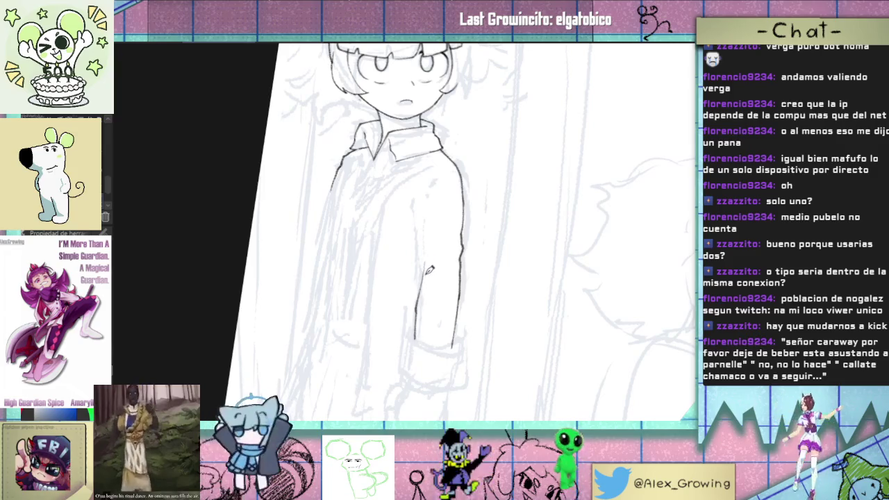
{"action": "scroll", "coordinate": [427, 265], "scroll_direction": "up", "scroll_amount": 1}
{"action": "scroll", "coordinate": [424, 274], "scroll_direction": "up", "scroll_amount": 2}
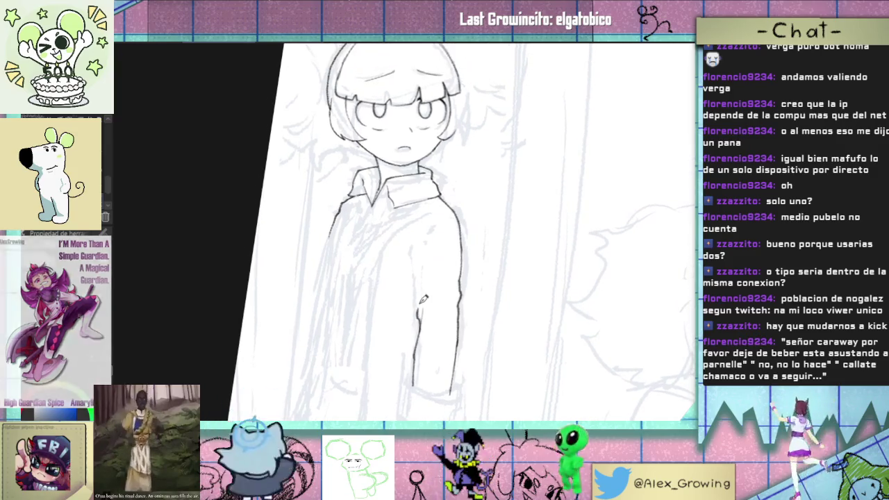
{"action": "left_click_drag", "start_coordinate": [410, 248], "coordinate": [416, 306]}
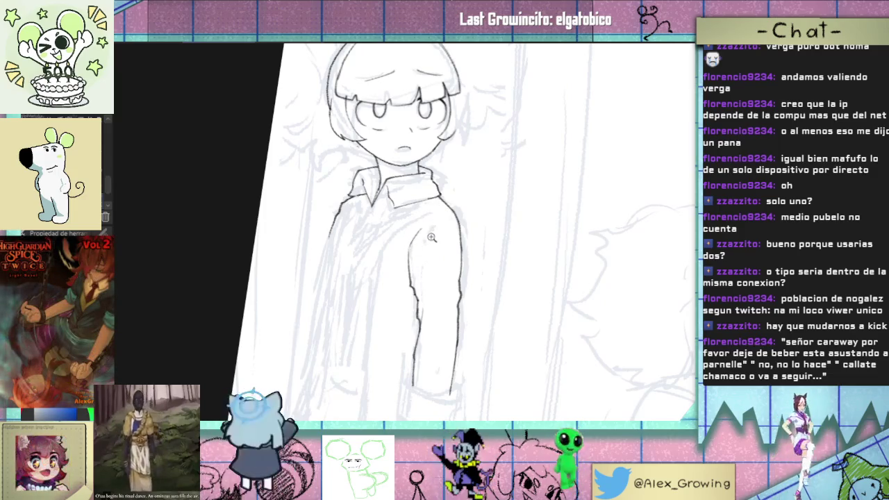
Step: Rotate and zoom the canvas in on the background figure's arm
{"action": "scroll", "coordinate": [458, 229], "scroll_direction": "down", "scroll_amount": 2}
{"action": "left_click_drag", "start_coordinate": [497, 255], "coordinate": [479, 304]}
{"action": "scroll", "coordinate": [502, 294], "scroll_direction": "up", "scroll_amount": 2}
{"action": "left_click_drag", "start_coordinate": [460, 234], "coordinate": [458, 226]}
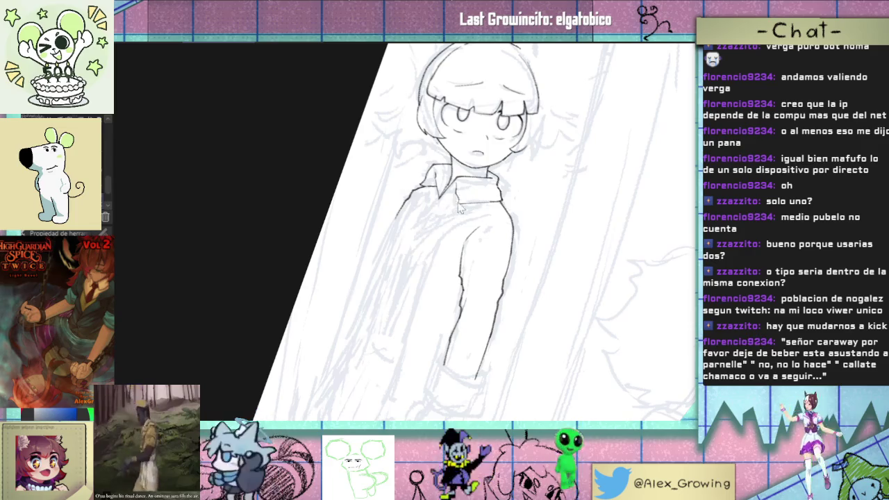
{"action": "scroll", "coordinate": [462, 195], "scroll_direction": "up", "scroll_amount": 3}
{"action": "scroll", "coordinate": [461, 197], "scroll_direction": "down", "scroll_amount": 3}
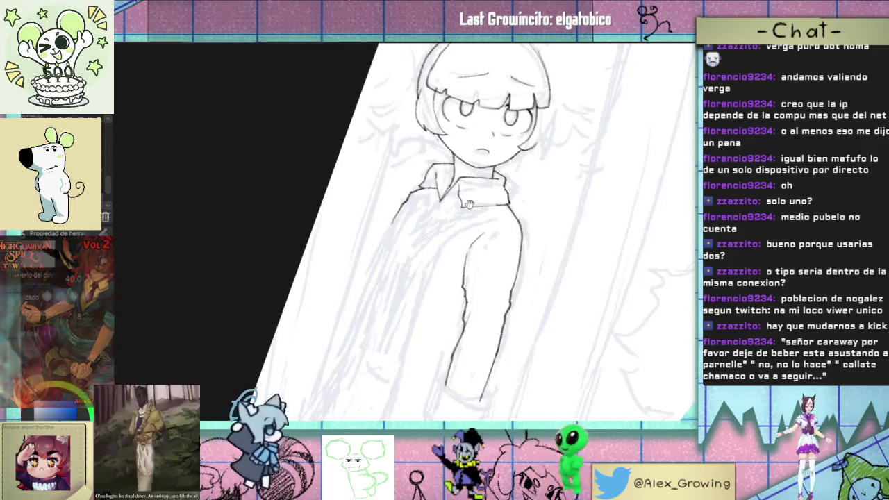
{"action": "scroll", "coordinate": [402, 349], "scroll_direction": "down", "scroll_amount": 1}
{"action": "scroll", "coordinate": [402, 348], "scroll_direction": "up", "scroll_amount": 2}
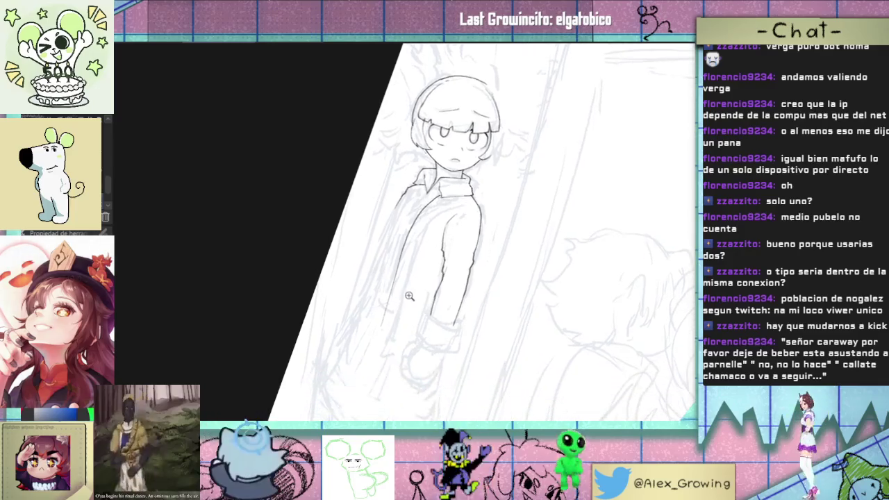
{"action": "scroll", "coordinate": [402, 348], "scroll_direction": "up", "scroll_amount": 2}
{"action": "scroll", "coordinate": [431, 333], "scroll_direction": "up", "scroll_amount": 1}
{"action": "scroll", "coordinate": [482, 331], "scroll_direction": "up", "scroll_amount": 1}
Step: Mirror the canvas view and ink the sleeve's lower edge, redrawing the stroke once
{"action": "key", "text": "m"}
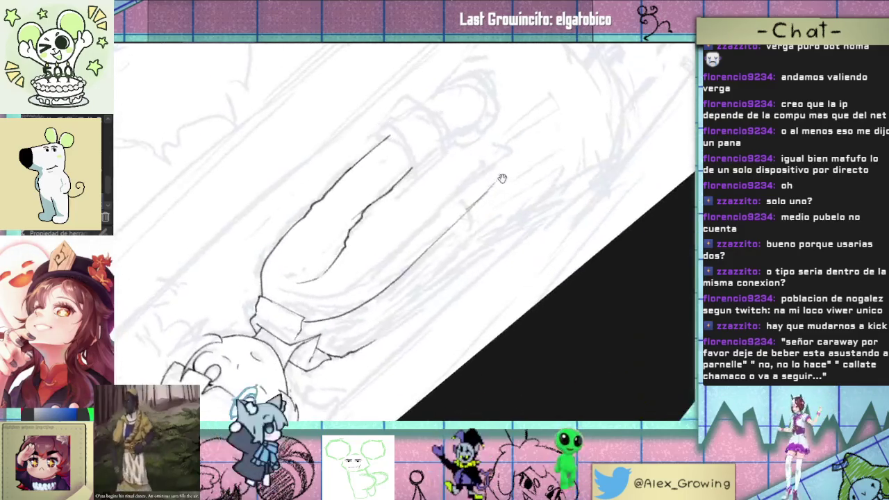
{"action": "scroll", "coordinate": [455, 222], "scroll_direction": "up", "scroll_amount": 2}
{"action": "left_click_drag", "start_coordinate": [455, 223], "coordinate": [484, 196]}
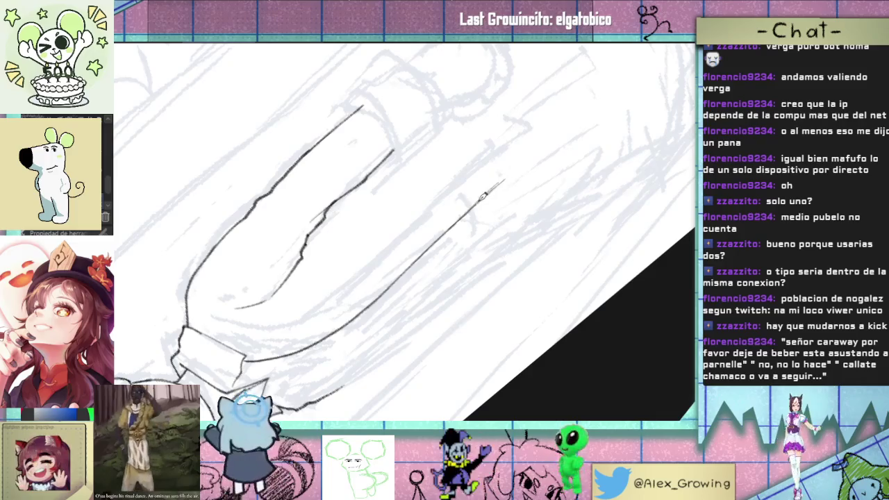
{"action": "mouse_move", "coordinate": [525, 161]}
{"action": "left_mouse_down"}
{"action": "mouse_move", "coordinate": [468, 311]}
{"action": "mouse_move", "coordinate": [468, 274]}
{"action": "left_mouse_up"}
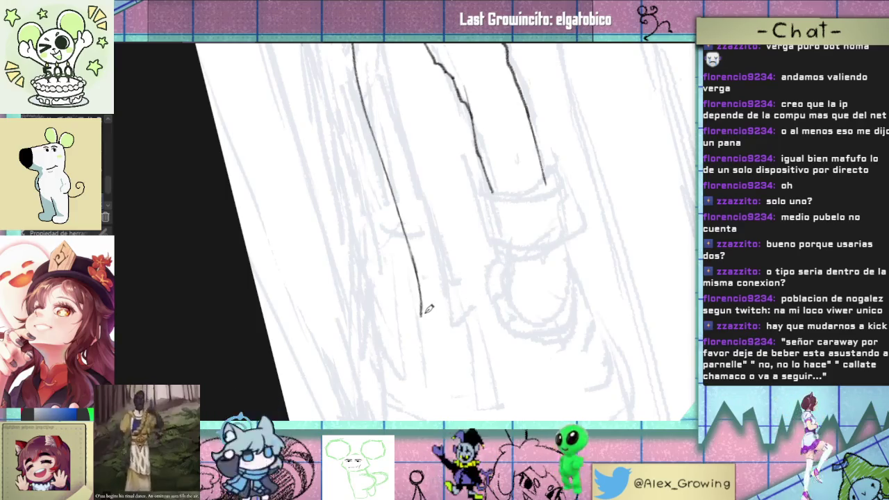
{"action": "key", "text": "ctrl+z"}
{"action": "left_click_drag", "start_coordinate": [421, 312], "coordinate": [491, 269]}
Step: Extend the jacket's left edge line downward and darken it
{"action": "scroll", "coordinate": [486, 299], "scroll_direction": "down", "scroll_amount": 5}
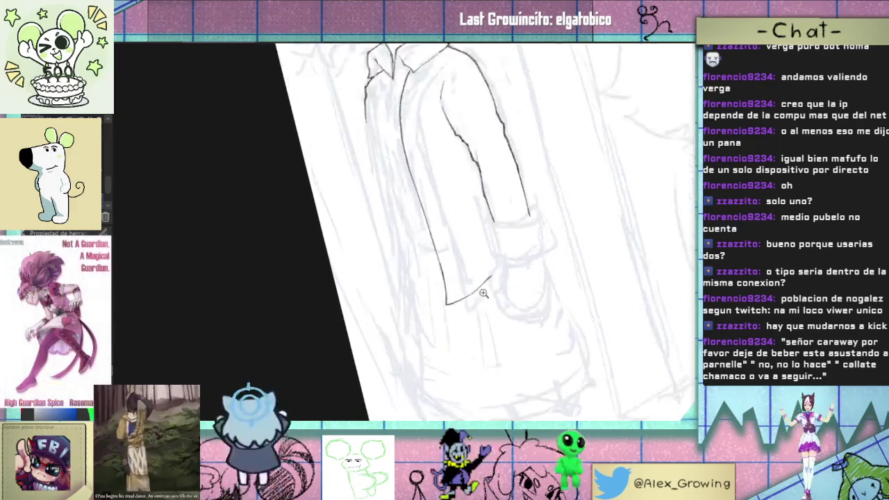
{"action": "scroll", "coordinate": [490, 332], "scroll_direction": "up", "scroll_amount": 2}
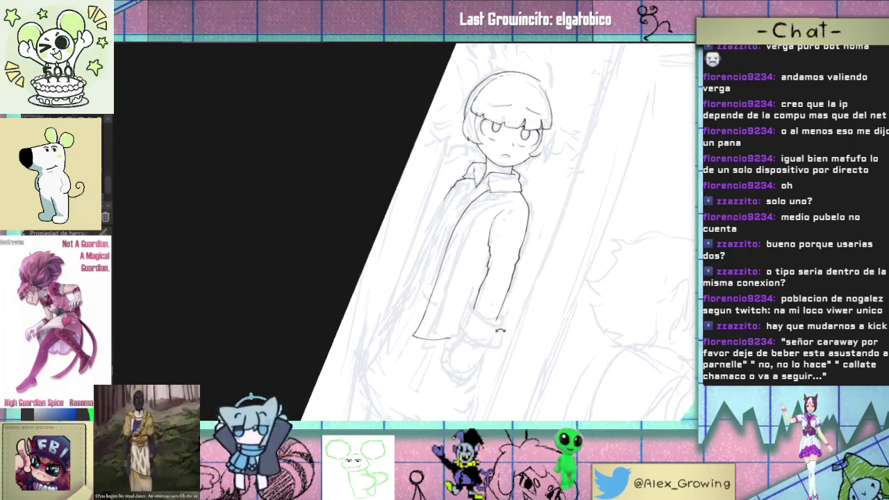
{"action": "scroll", "coordinate": [490, 331], "scroll_direction": "up", "scroll_amount": 2}
{"action": "scroll", "coordinate": [491, 332], "scroll_direction": "up", "scroll_amount": 2}
{"action": "key", "text": "Delete"}
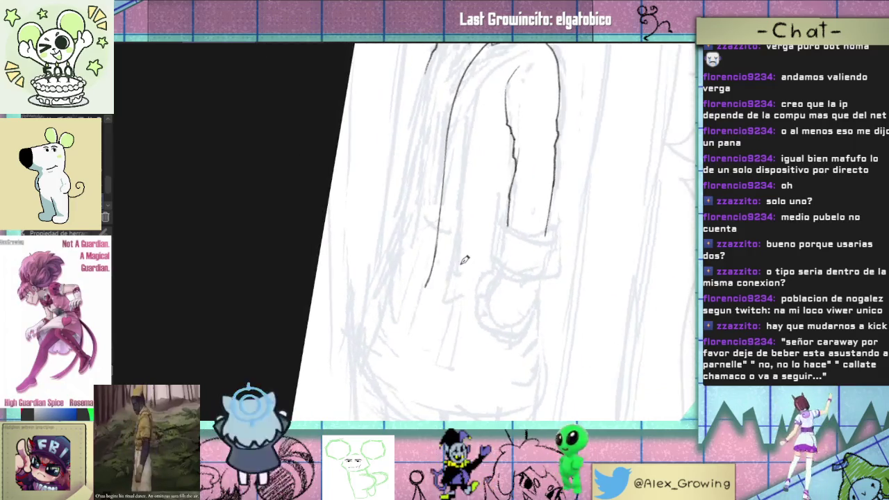
{"action": "left_click_drag", "start_coordinate": [435, 234], "coordinate": [431, 272]}
{"action": "left_click_drag", "start_coordinate": [438, 232], "coordinate": [433, 272]}
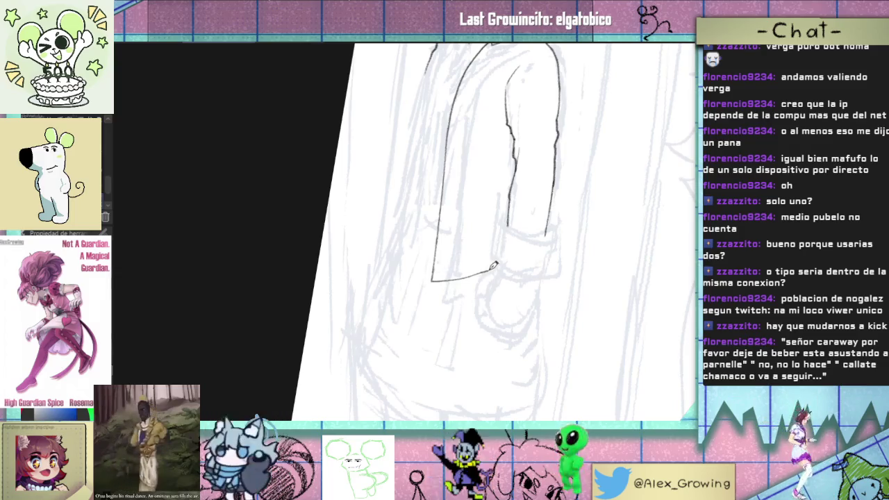
{"action": "scroll", "coordinate": [494, 265], "scroll_direction": "down", "scroll_amount": 3}
{"action": "mouse_move", "coordinate": [496, 297]}
{"action": "left_mouse_down"}
{"action": "mouse_move", "coordinate": [474, 315]}
{"action": "mouse_move", "coordinate": [434, 284]}
{"action": "left_mouse_up"}
{"action": "scroll", "coordinate": [473, 315], "scroll_direction": "up", "scroll_amount": 3}
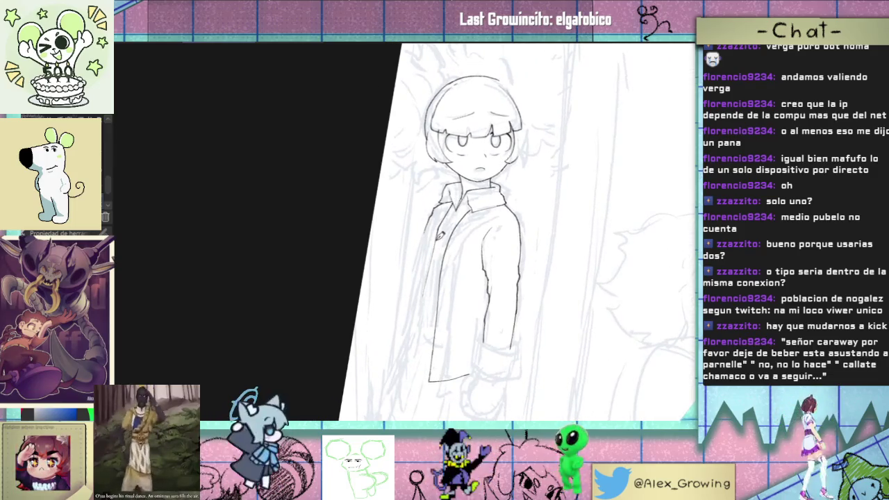
Step: Ink the jacket's front edge down the coat and along its upper-left side
{"action": "mouse_move", "coordinate": [431, 277]}
{"action": "left_mouse_down"}
{"action": "mouse_move", "coordinate": [417, 353]}
{"action": "mouse_move", "coordinate": [409, 337]}
{"action": "mouse_move", "coordinate": [425, 271]}
{"action": "left_mouse_up"}
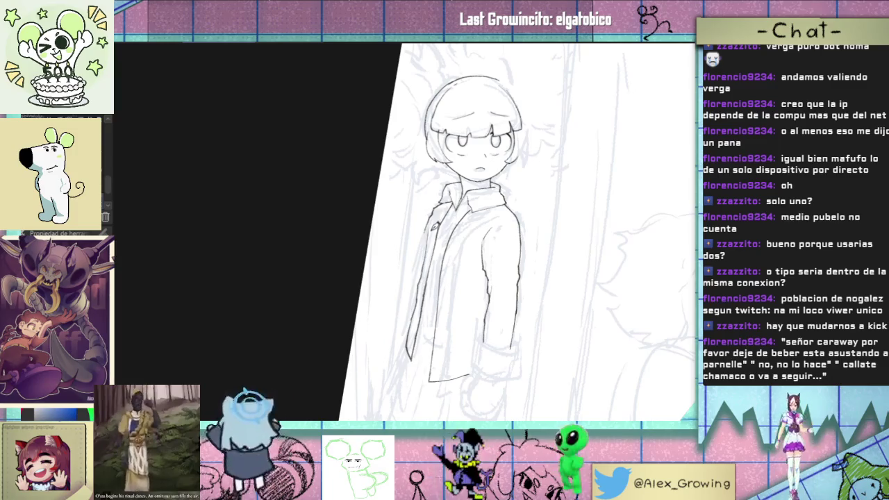
{"action": "scroll", "coordinate": [433, 224], "scroll_direction": "up", "scroll_amount": 1}
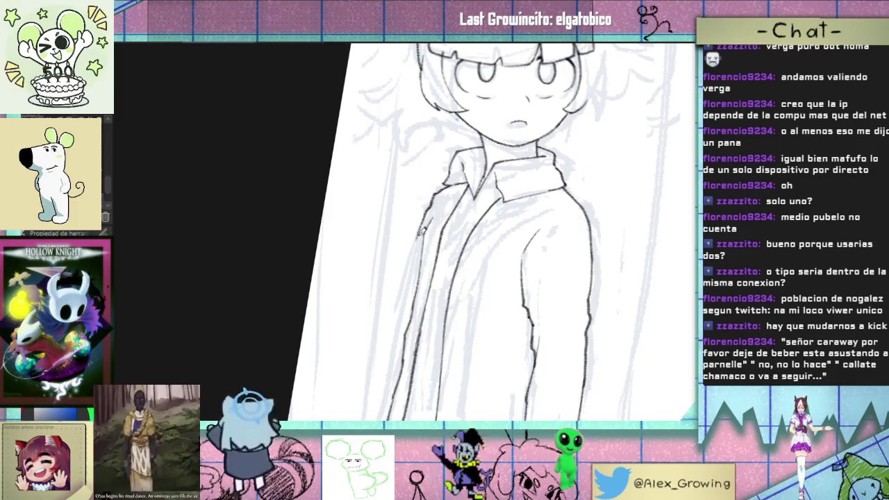
{"action": "left_click_drag", "start_coordinate": [420, 224], "coordinate": [429, 205]}
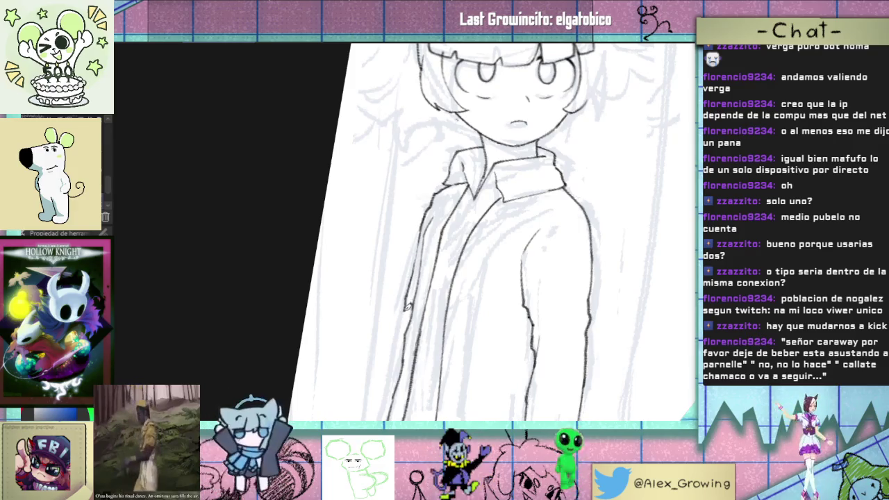
Step: Line the bottom and folded lower part of the rolled sleeve cuff, removing a stray stroke
{"action": "scroll", "coordinate": [397, 325], "scroll_direction": "up", "scroll_amount": 2}
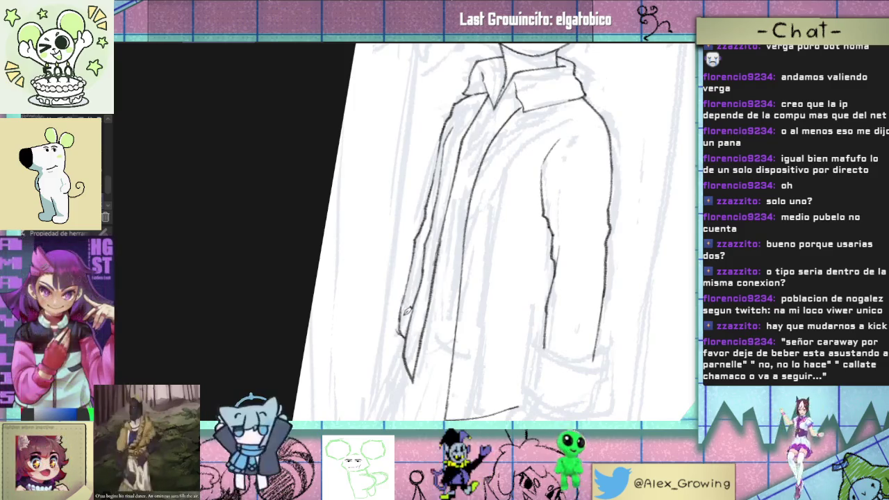
{"action": "scroll", "coordinate": [433, 353], "scroll_direction": "down", "scroll_amount": 2}
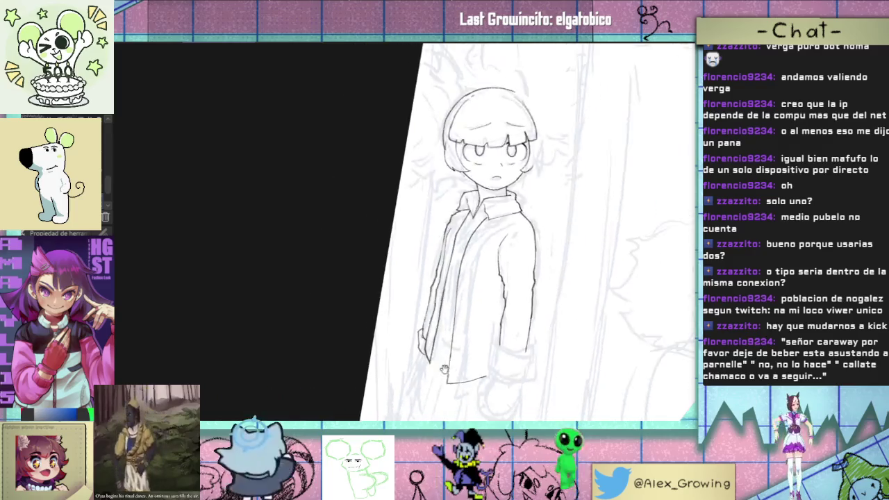
{"action": "scroll", "coordinate": [420, 297], "scroll_direction": "up", "scroll_amount": 2}
{"action": "left_click_drag", "start_coordinate": [456, 297], "coordinate": [406, 292]}
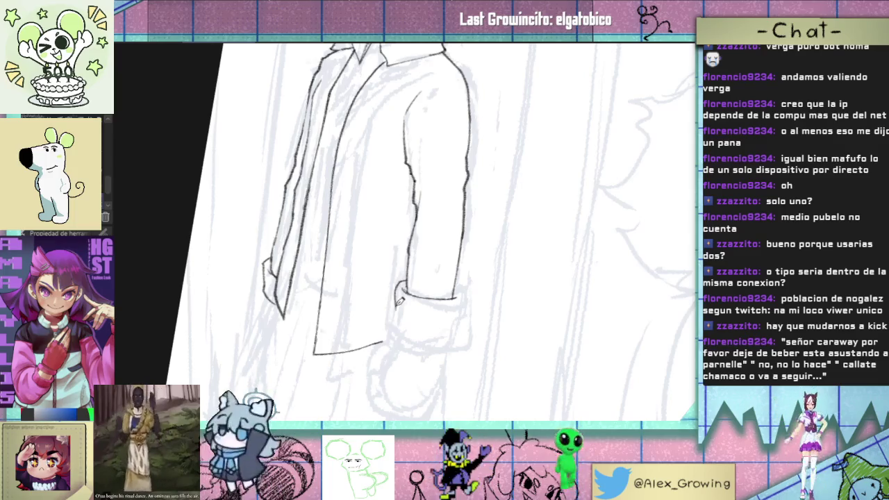
{"action": "mouse_move", "coordinate": [403, 280]}
{"action": "left_mouse_down"}
{"action": "mouse_move", "coordinate": [399, 332]}
{"action": "mouse_move", "coordinate": [431, 337]}
{"action": "mouse_move", "coordinate": [452, 328]}
{"action": "left_mouse_up"}
{"action": "key", "text": "ctrl+z"}
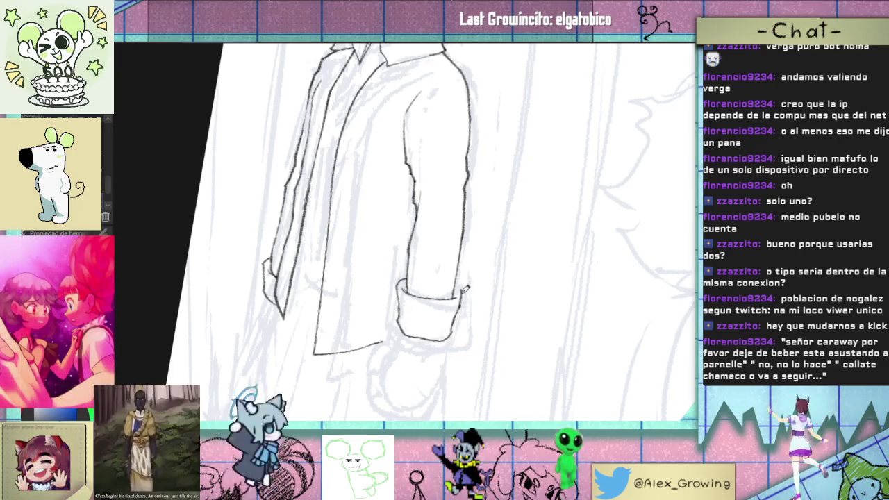
{"action": "scroll", "coordinate": [474, 283], "scroll_direction": "down", "scroll_amount": 5}
{"action": "mouse_move", "coordinate": [434, 331]}
{"action": "left_mouse_down"}
{"action": "mouse_move", "coordinate": [416, 307]}
{"action": "mouse_move", "coordinate": [565, 265]}
{"action": "left_mouse_up"}
{"action": "scroll", "coordinate": [417, 308], "scroll_direction": "down", "scroll_amount": 2}
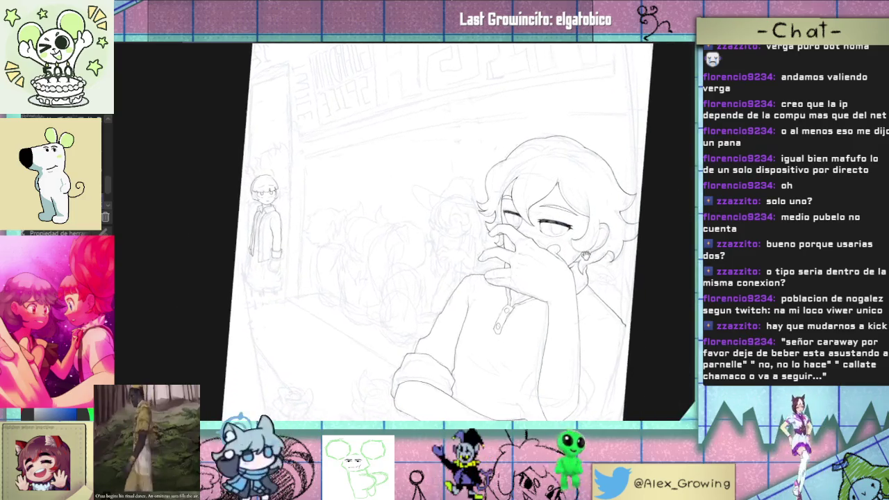
{"action": "scroll", "coordinate": [565, 265], "scroll_direction": "up", "scroll_amount": 1}
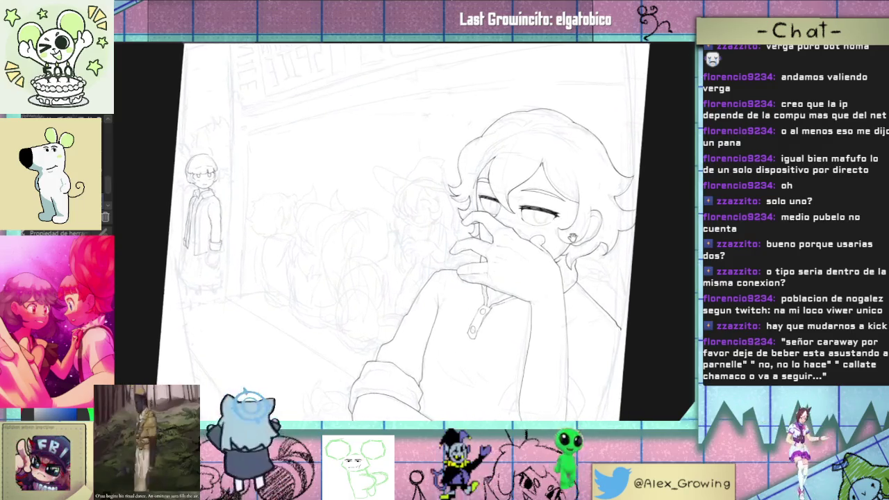
{"action": "left_click_drag", "start_coordinate": [566, 266], "coordinate": [522, 221]}
{"action": "scroll", "coordinate": [522, 221], "scroll_direction": "up", "scroll_amount": 2}
{"action": "mouse_move", "coordinate": [519, 254]}
{"action": "left_mouse_down"}
{"action": "mouse_move", "coordinate": [540, 255]}
{"action": "mouse_move", "coordinate": [508, 268]}
{"action": "left_mouse_up"}
{"action": "scroll", "coordinate": [508, 268], "scroll_direction": "down", "scroll_amount": 2}
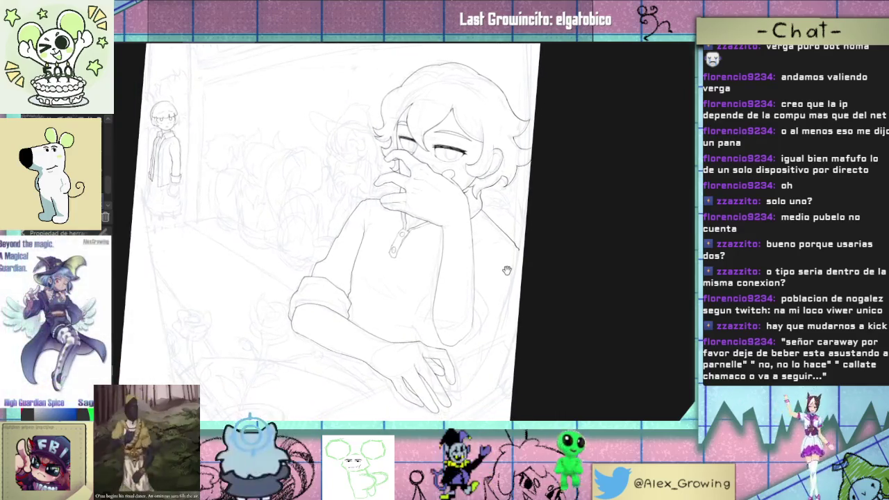
{"action": "scroll", "coordinate": [466, 258], "scroll_direction": "up", "scroll_amount": 2}
{"action": "left_click_drag", "start_coordinate": [431, 371], "coordinate": [397, 314]}
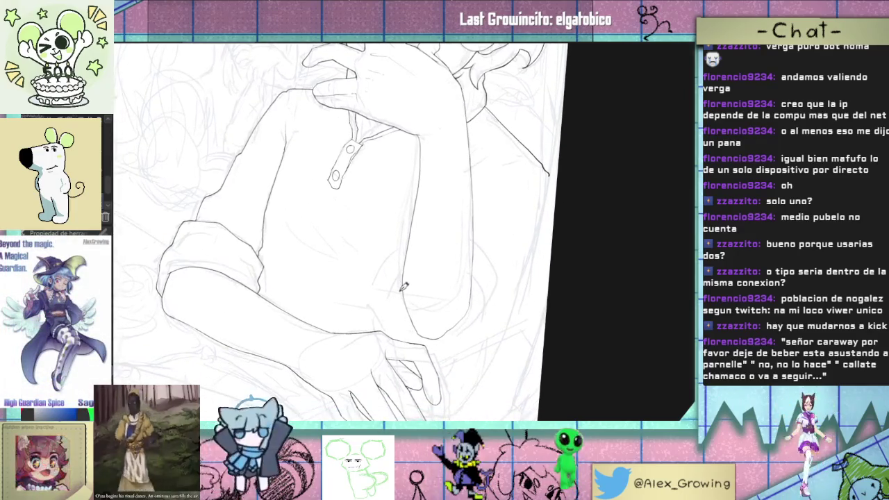
{"action": "scroll", "coordinate": [413, 336], "scroll_direction": "down", "scroll_amount": 2}
{"action": "left_click_drag", "start_coordinate": [486, 318], "coordinate": [469, 318]}
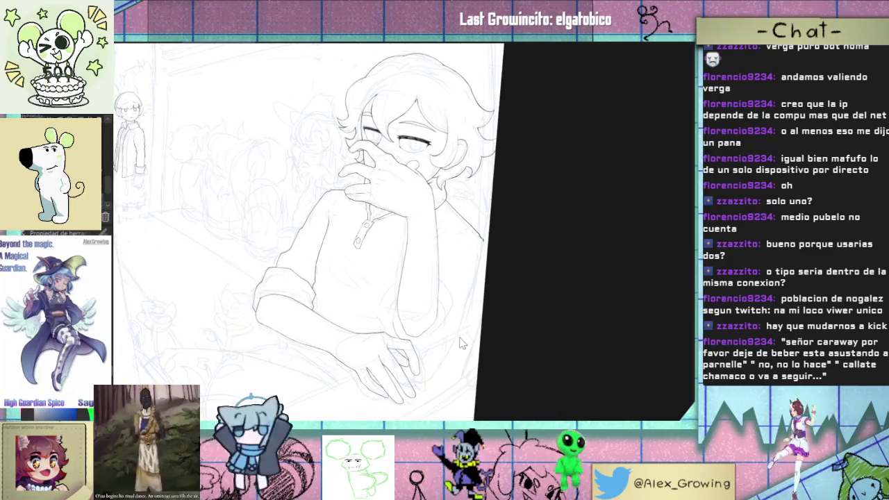
{"action": "key", "text": "ctrl+0"}
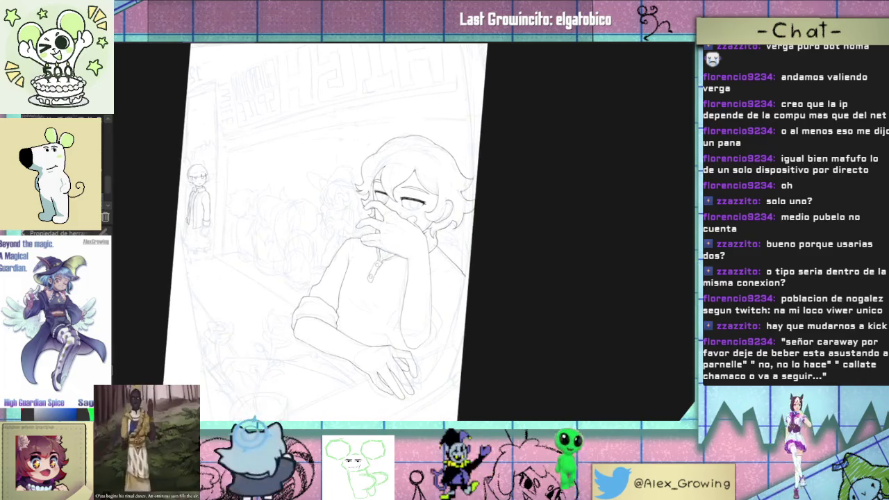
{"action": "key", "text": "h"}
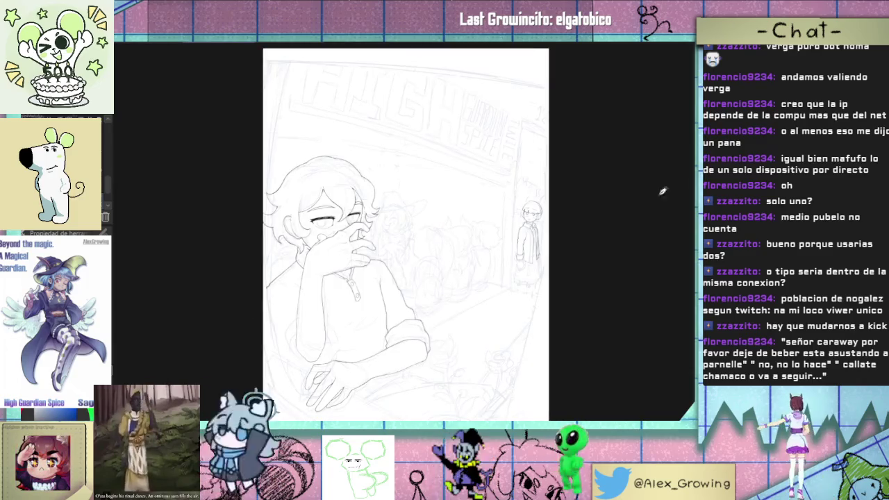
{"action": "scroll", "coordinate": [378, 333], "scroll_direction": "up", "scroll_amount": 5}
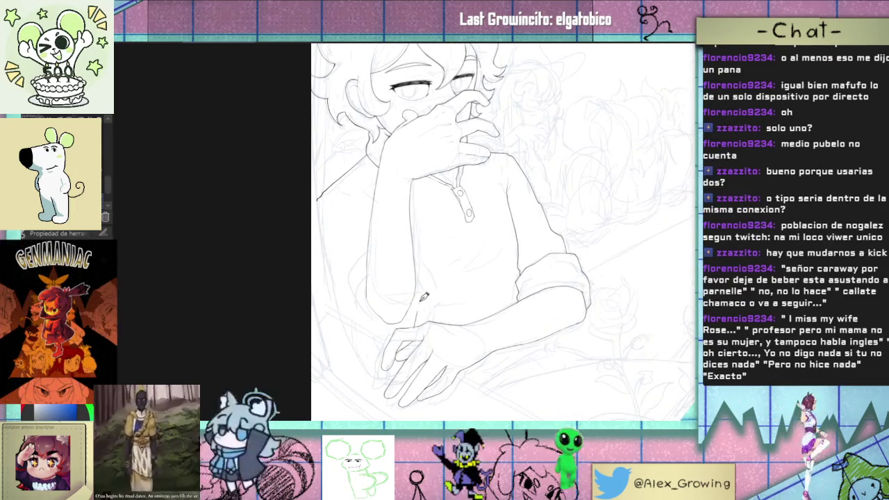
{"action": "scroll", "coordinate": [411, 303], "scroll_direction": "up", "scroll_amount": 2}
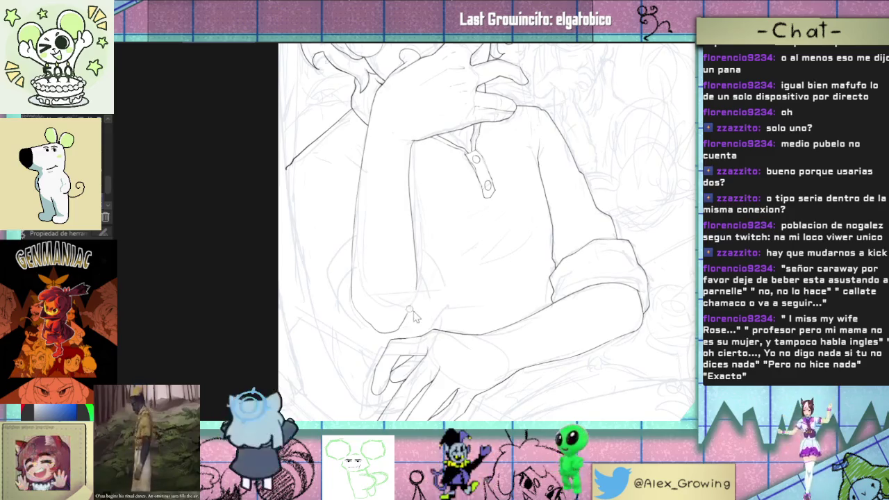